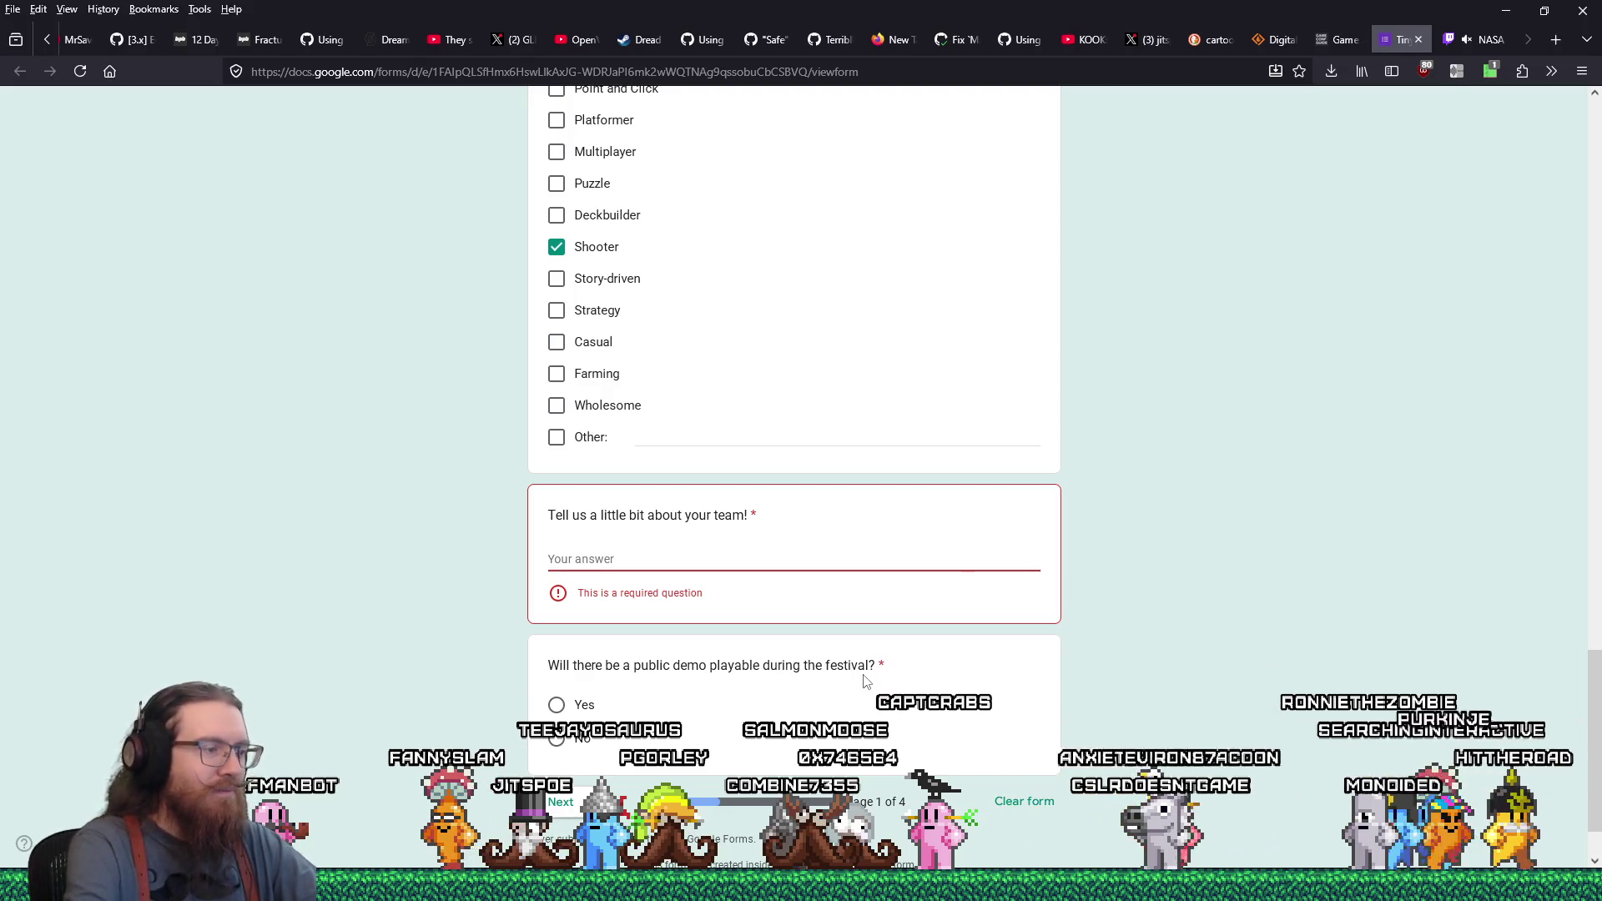
Type the team answer: a solo developer who grew up modding Quake, with contractors for music, enemy design and textures
type("I'")
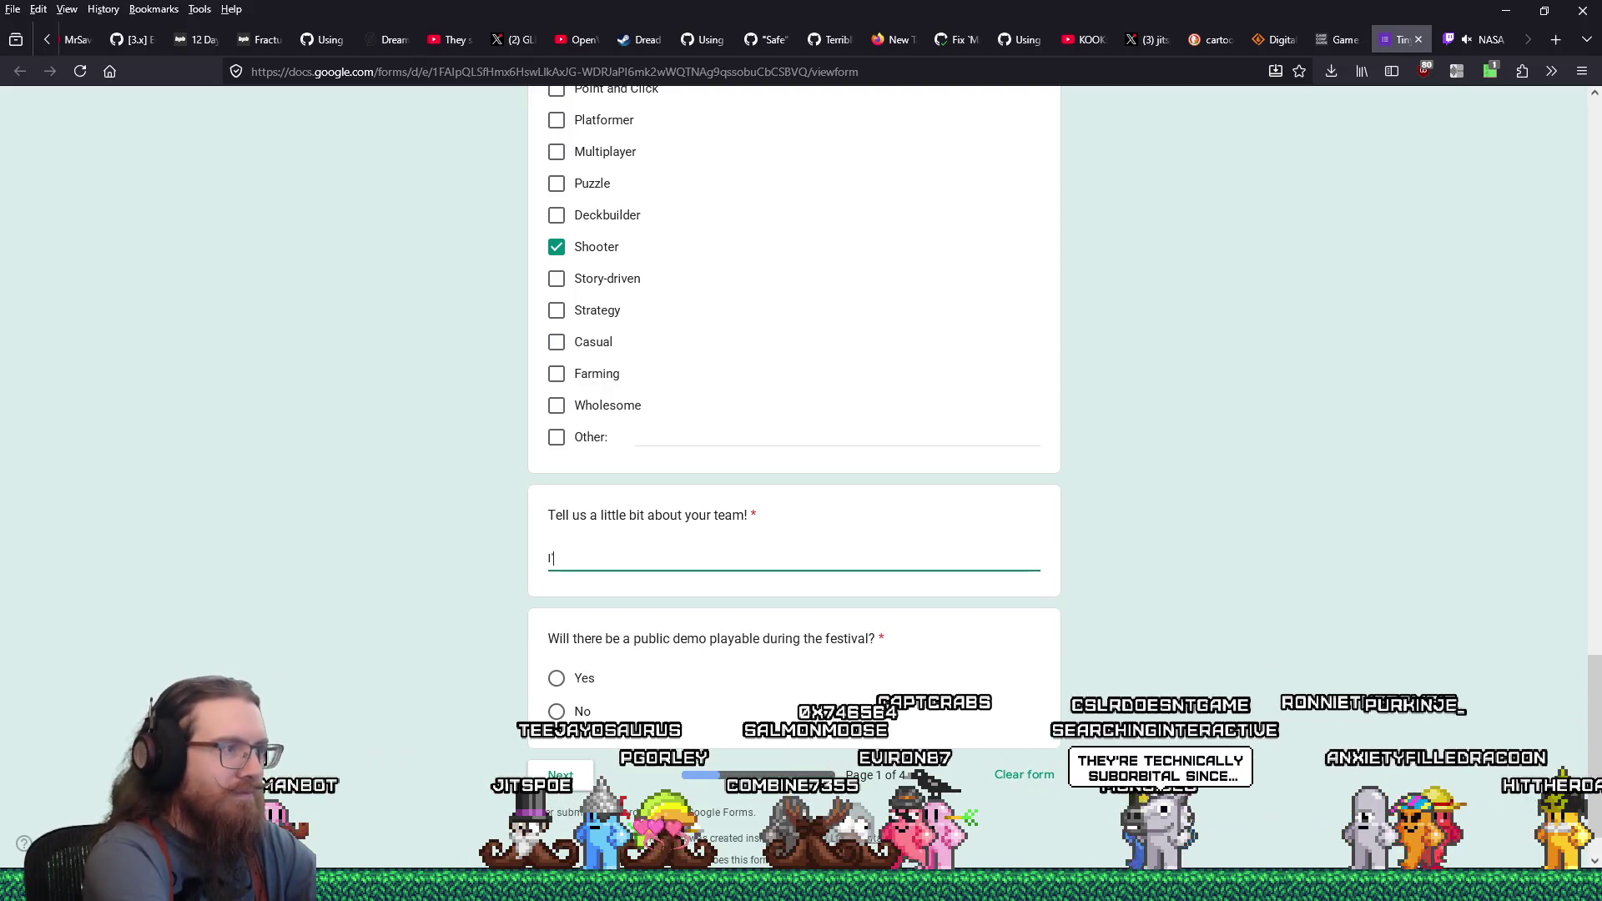
type("m a solo developer who grew up")
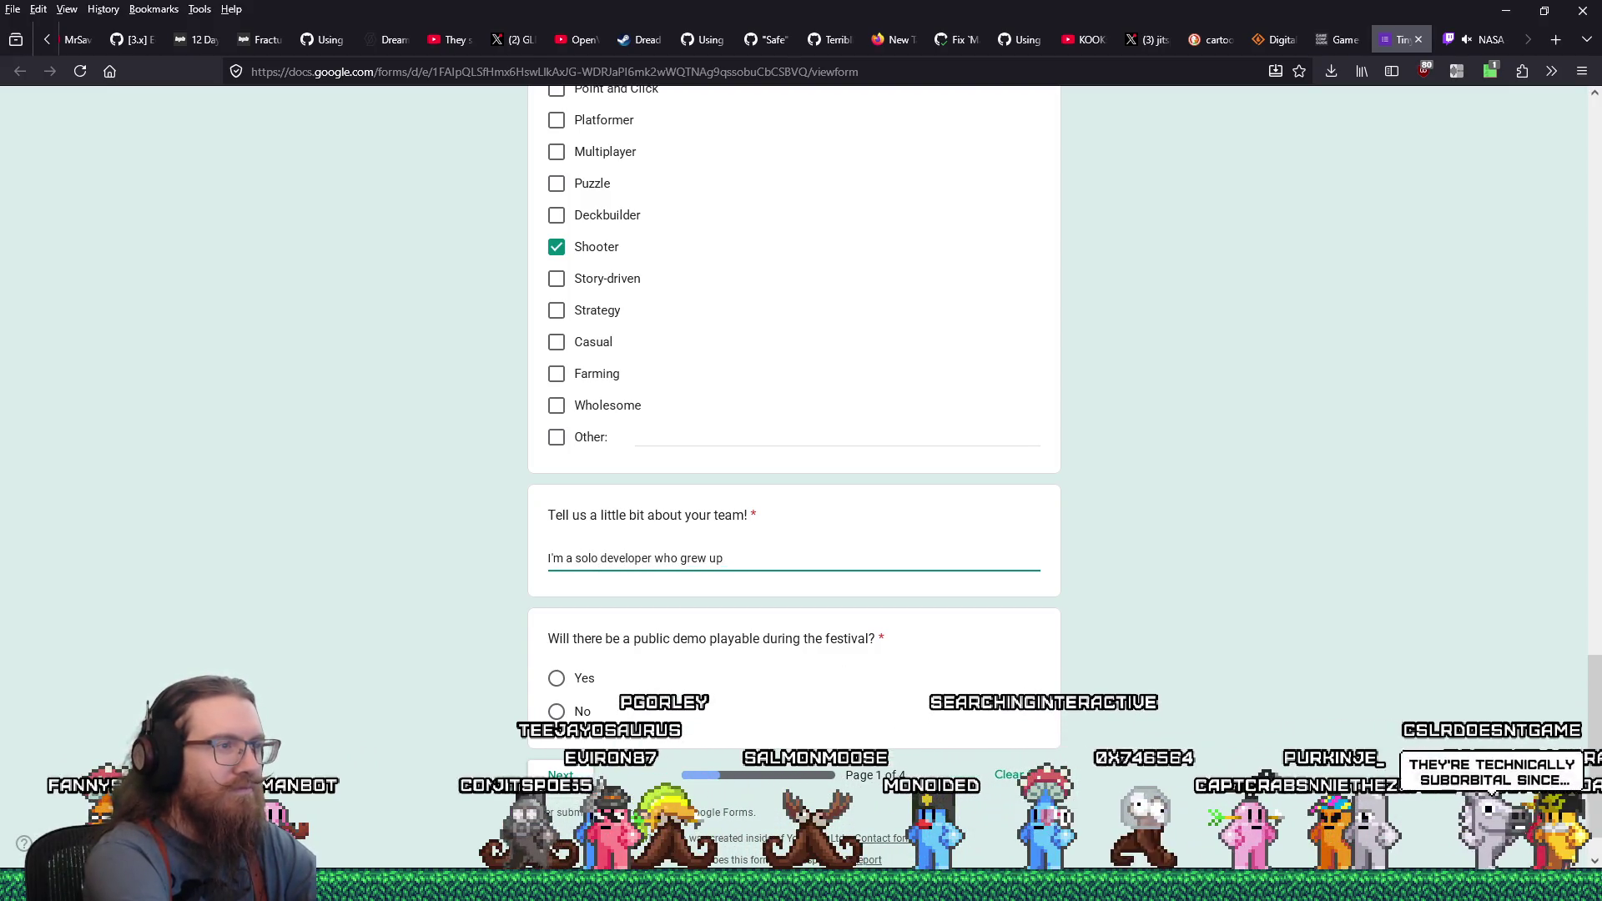
type(" playing and moddi")
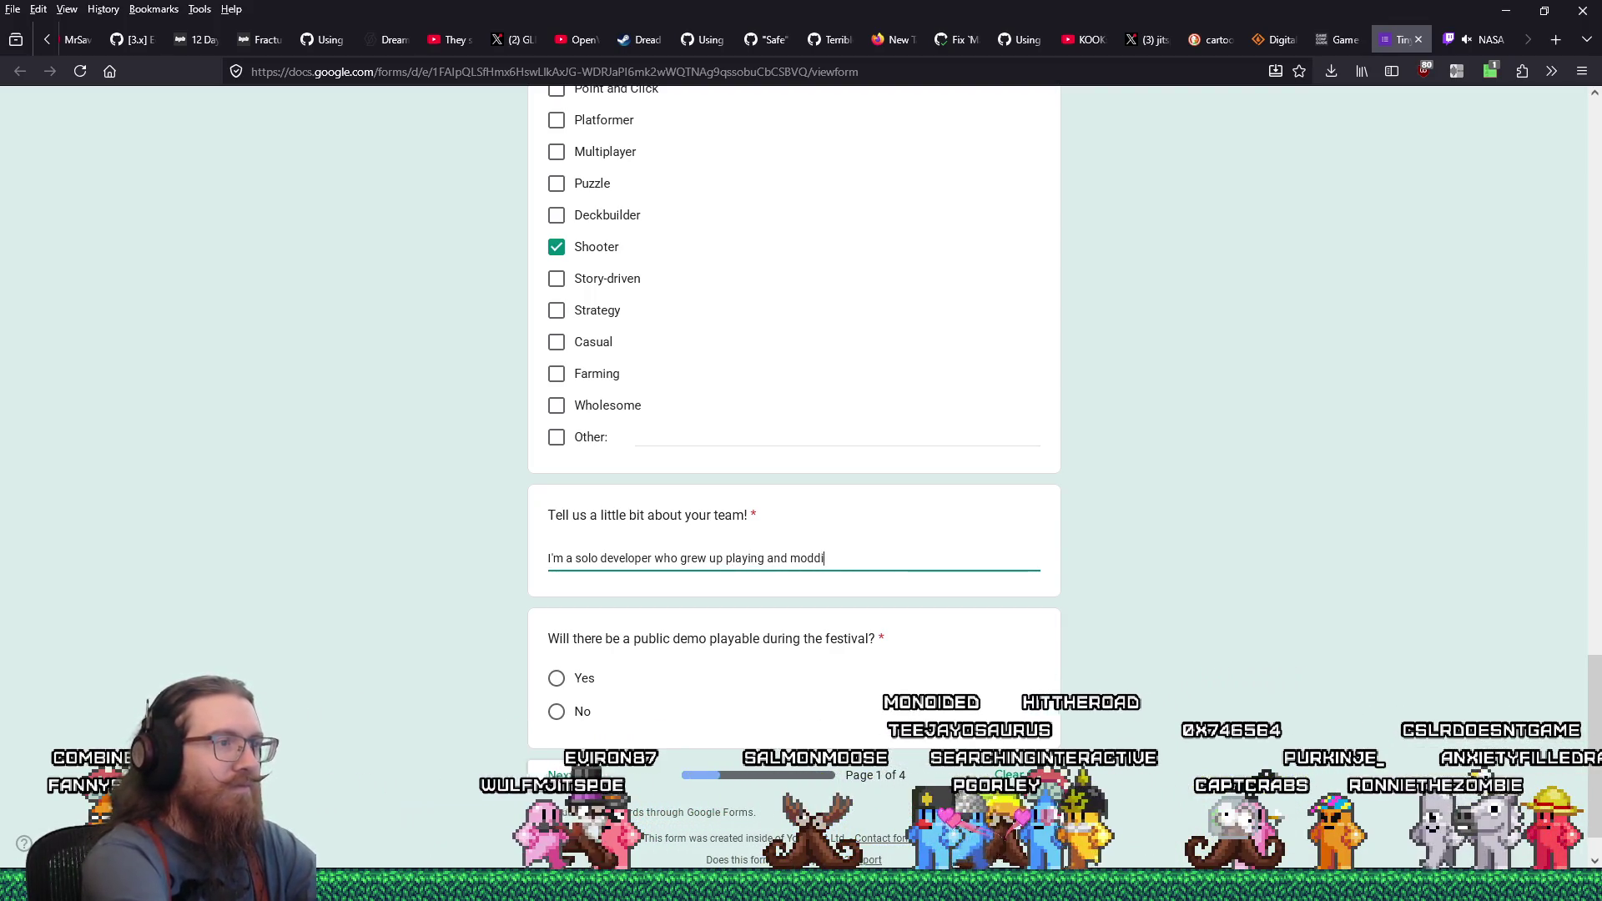
type("ng Quake.")
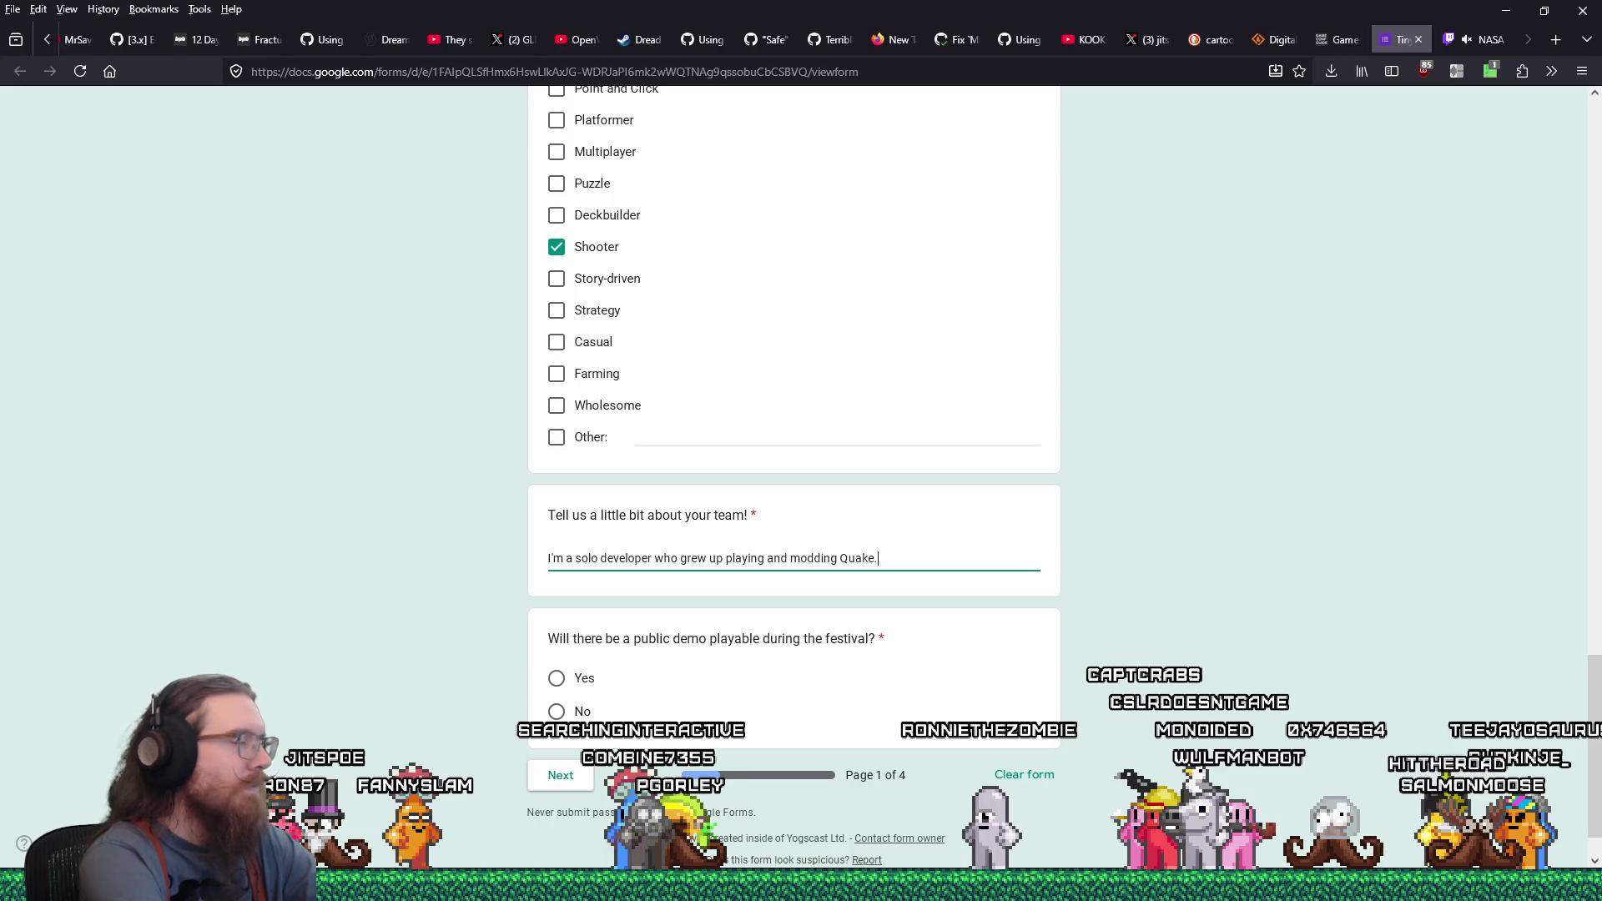
type("  I al")
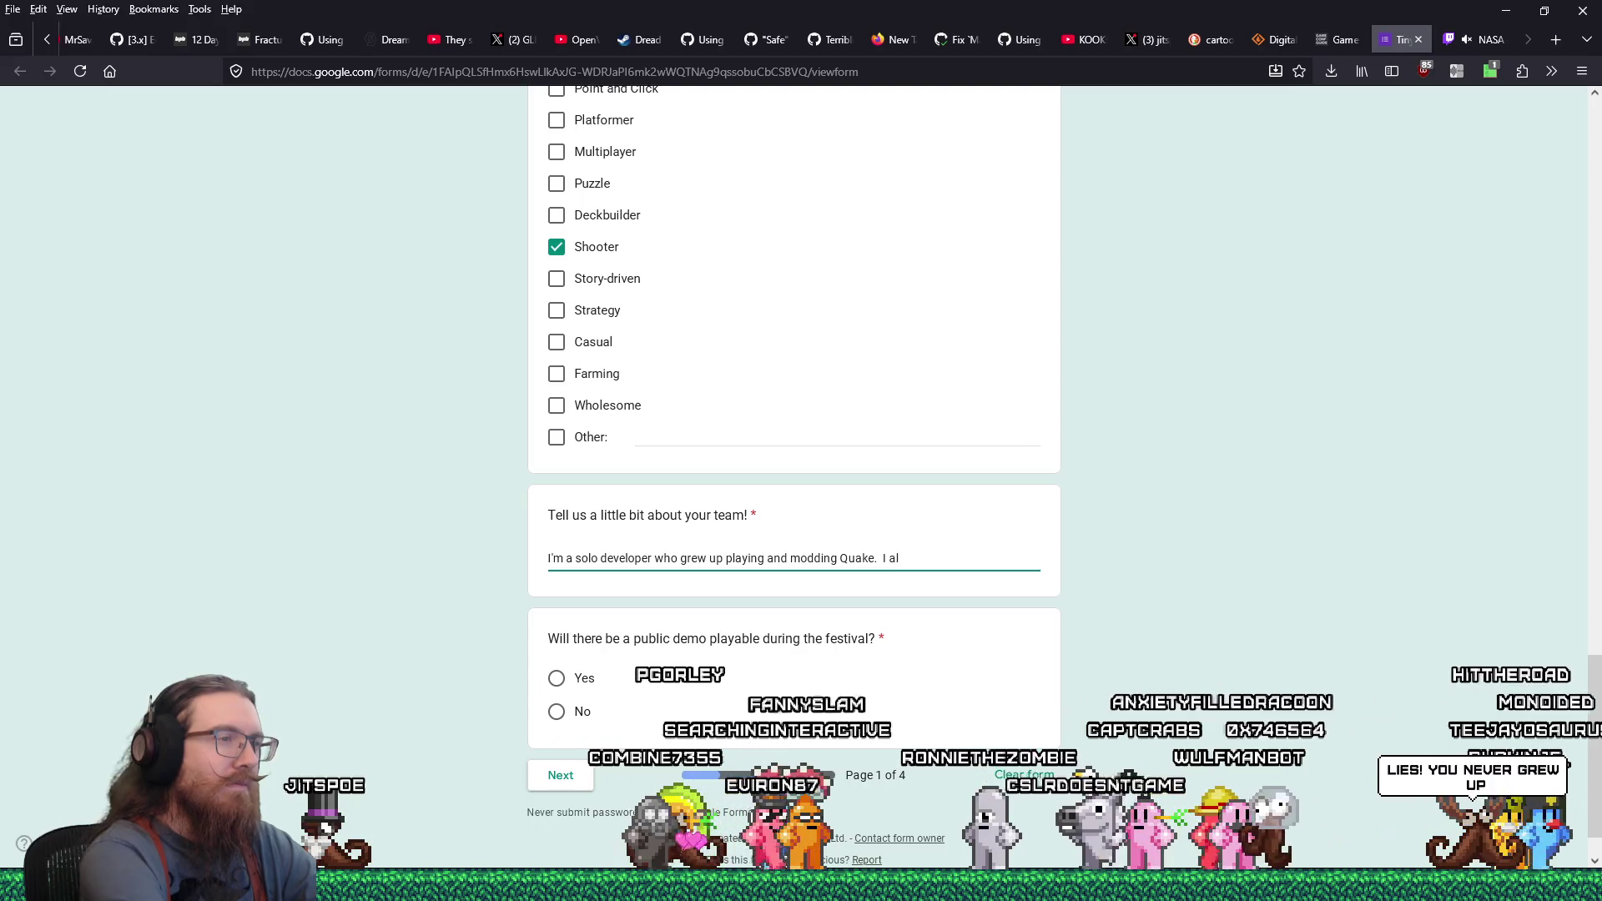
type("so hired a couple contrac")
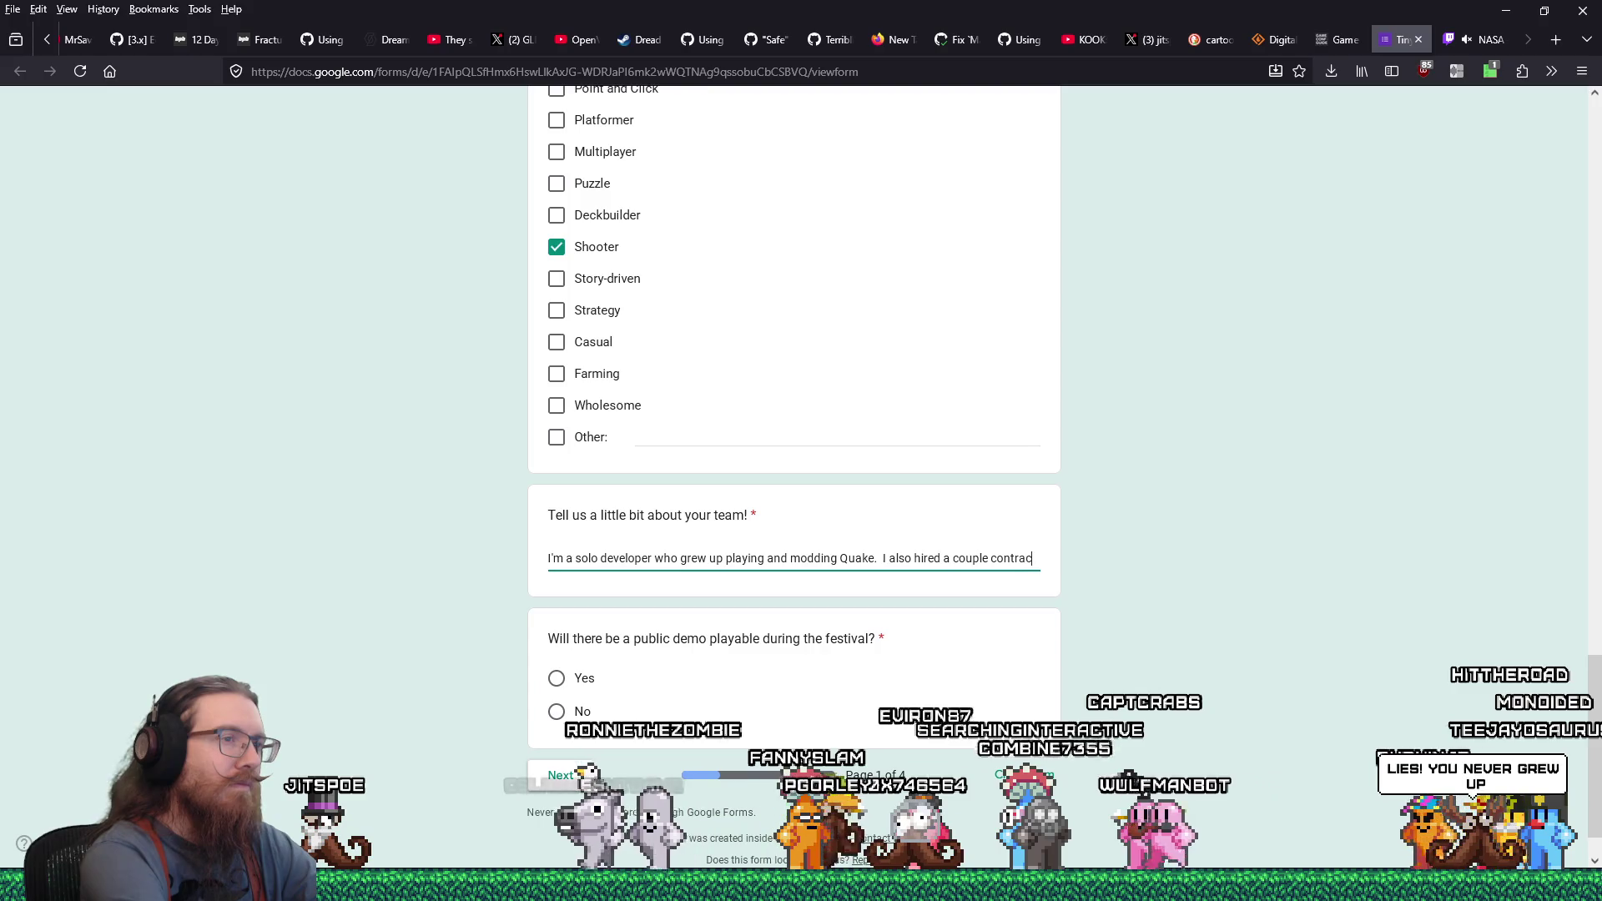
type("tors to help with music, enem")
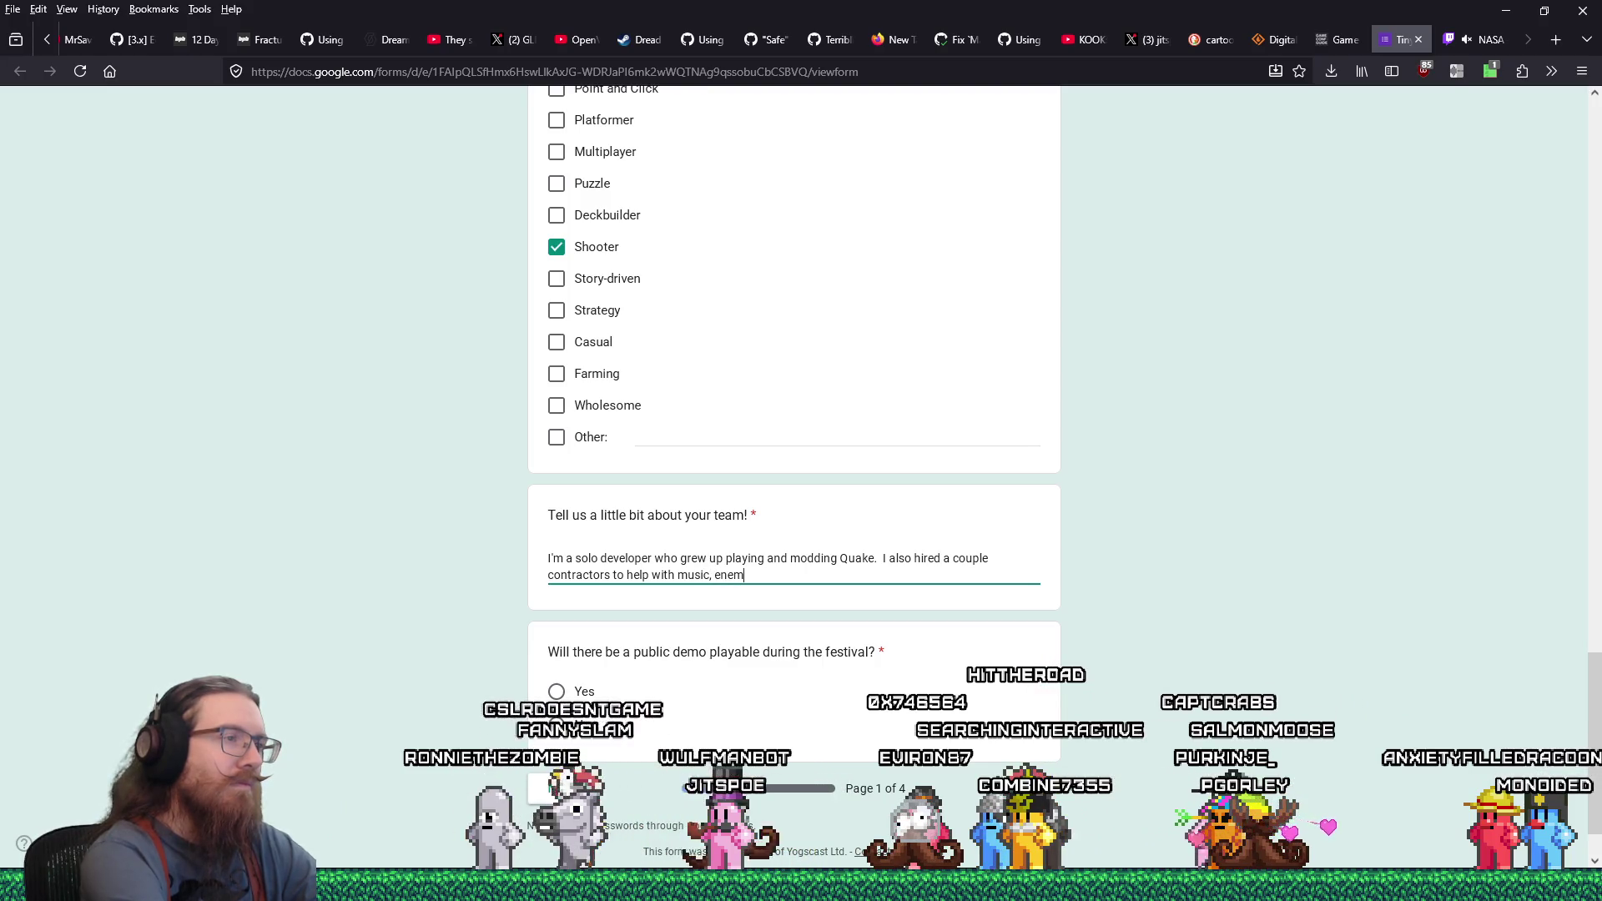
type("y design, and textures")
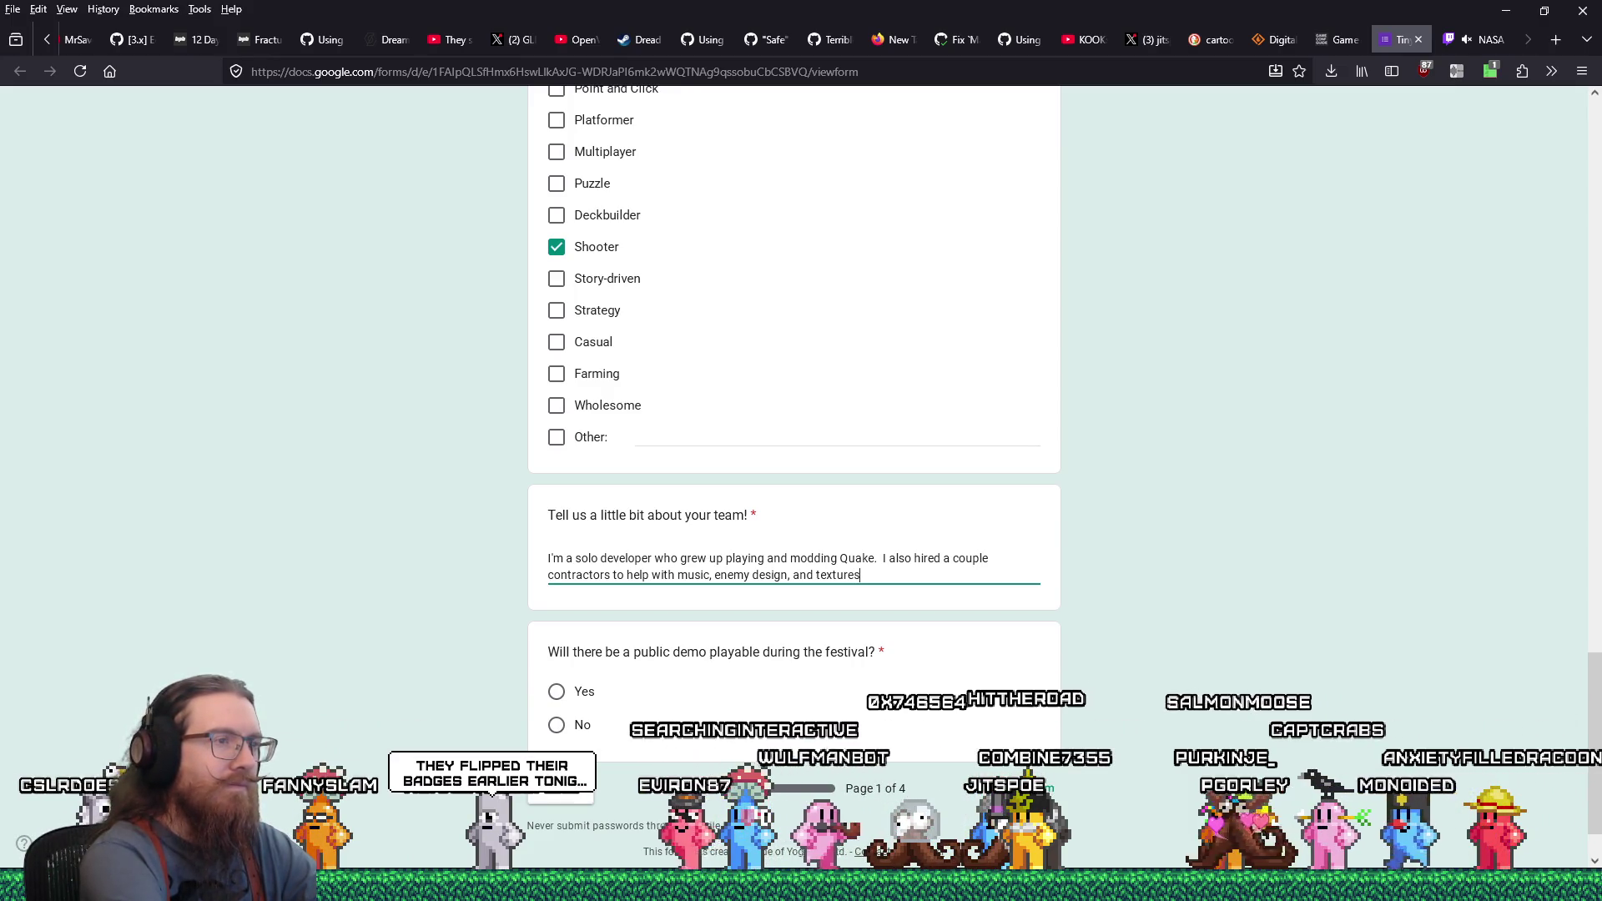
type(", but")
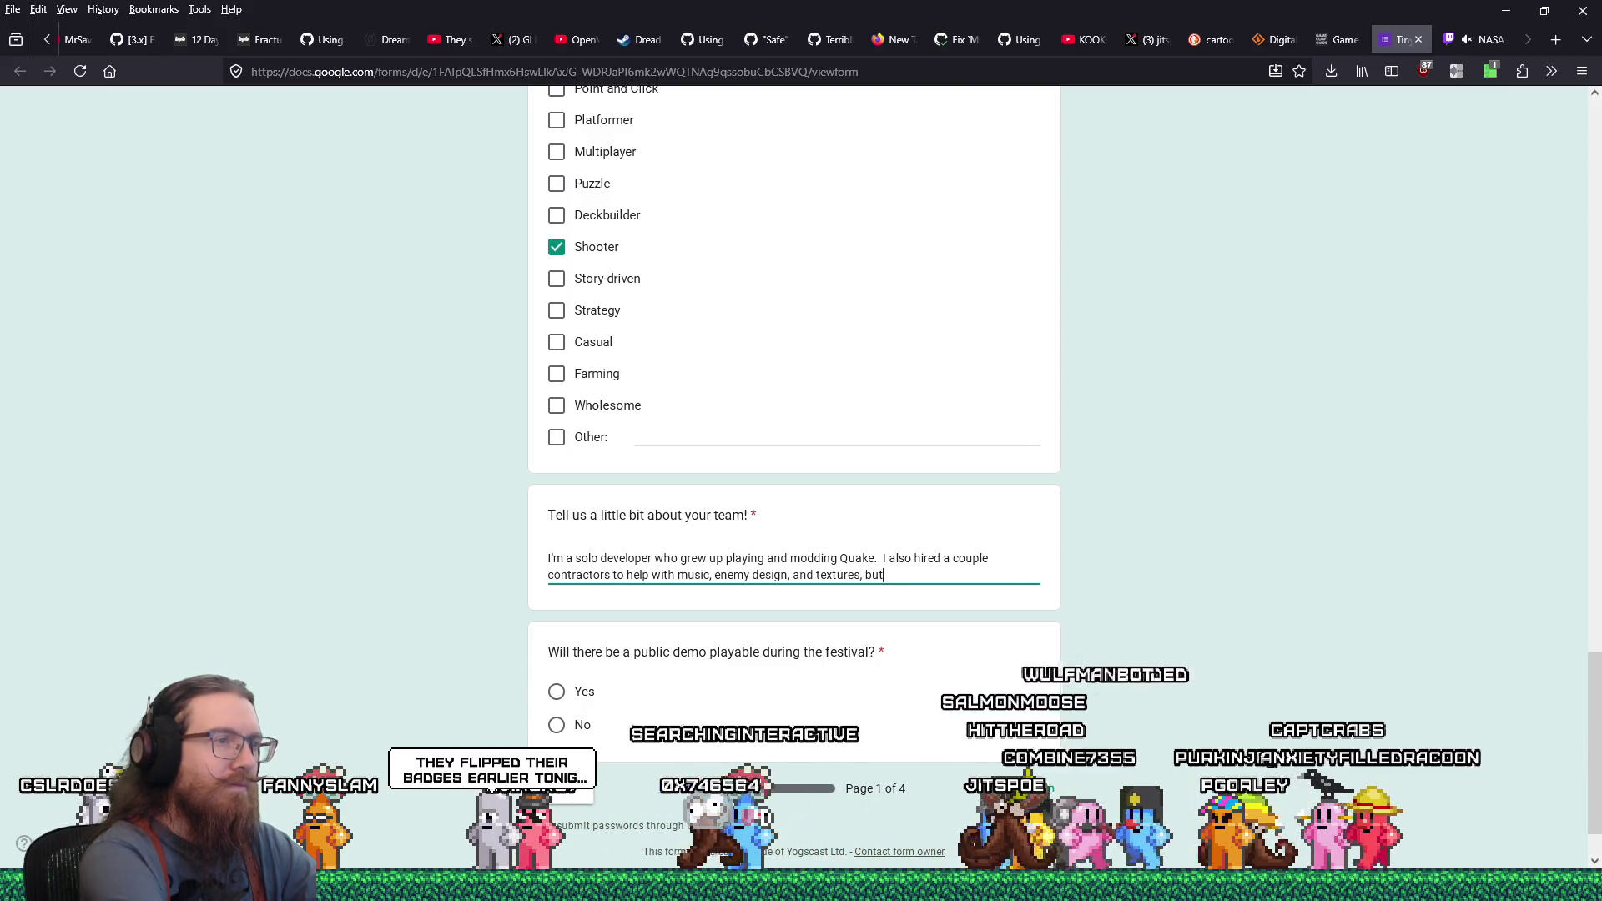
type(" most of te")
key("BackSpace")
key("BackSpace")
type("he")
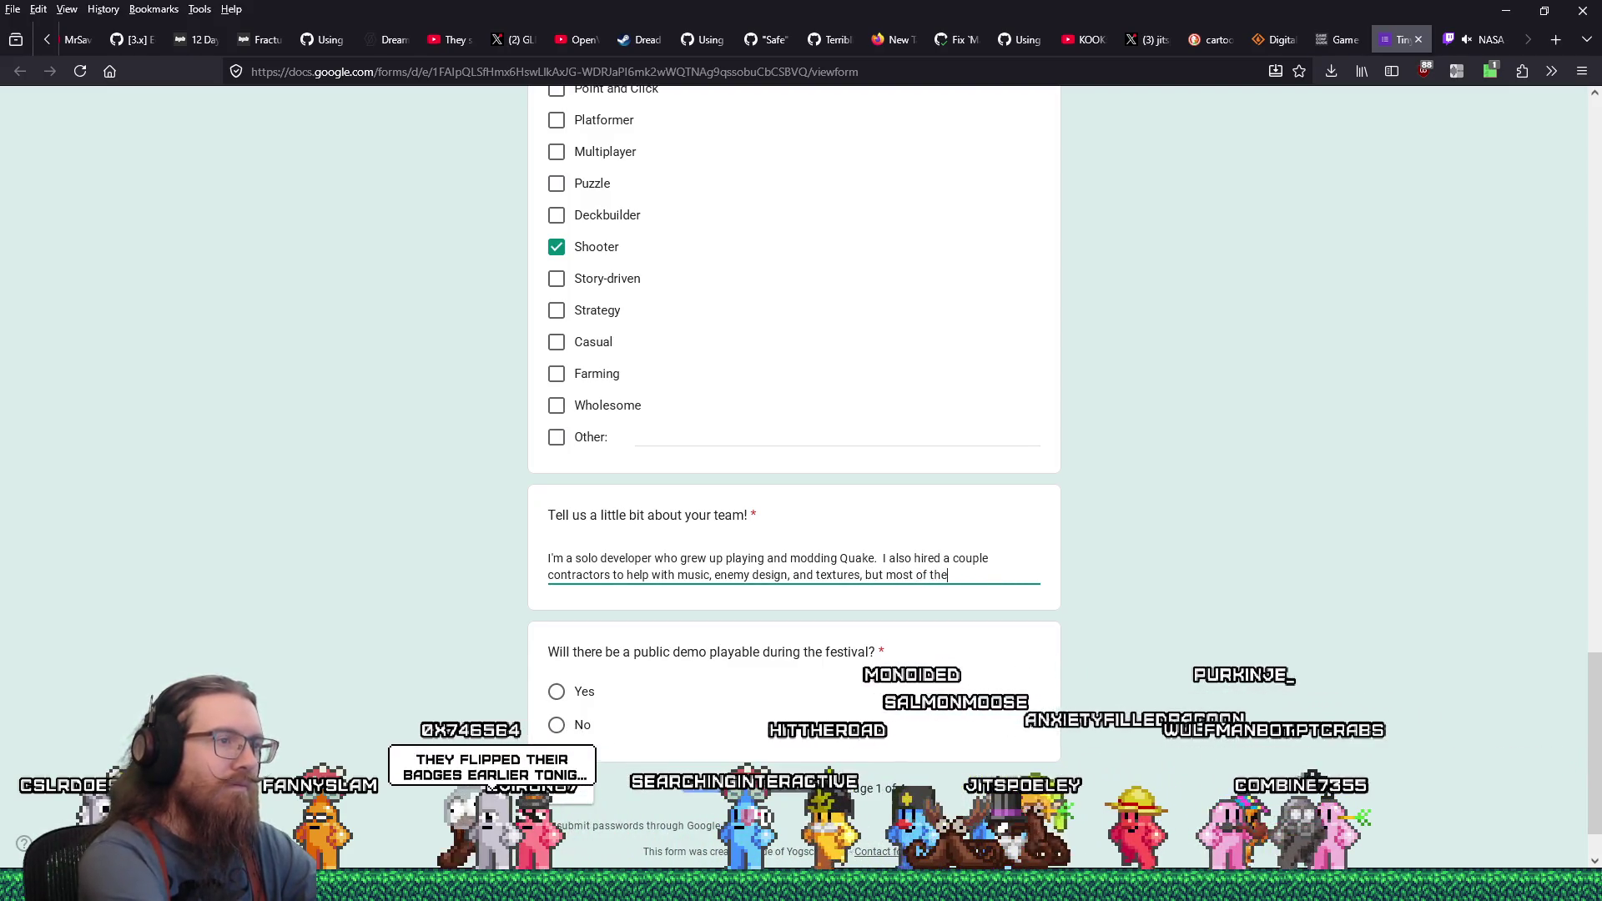
type("is solo.")
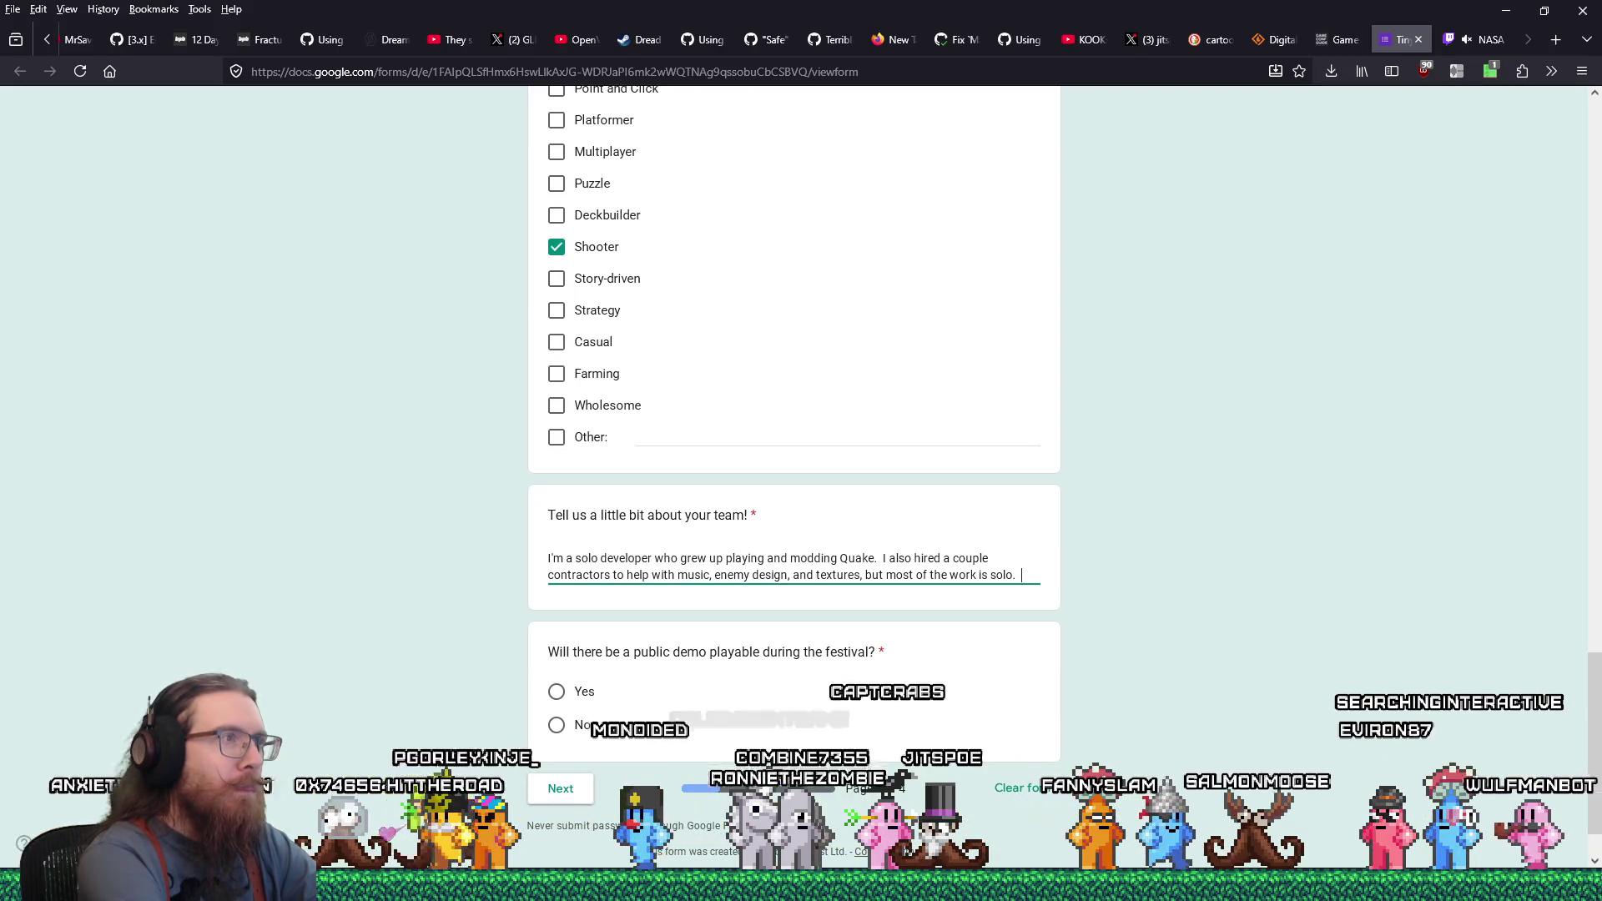
Scroll the form back to the top, where the empty Email field is flagged as required
left_click_drag(1594, 743, 1594, 77)
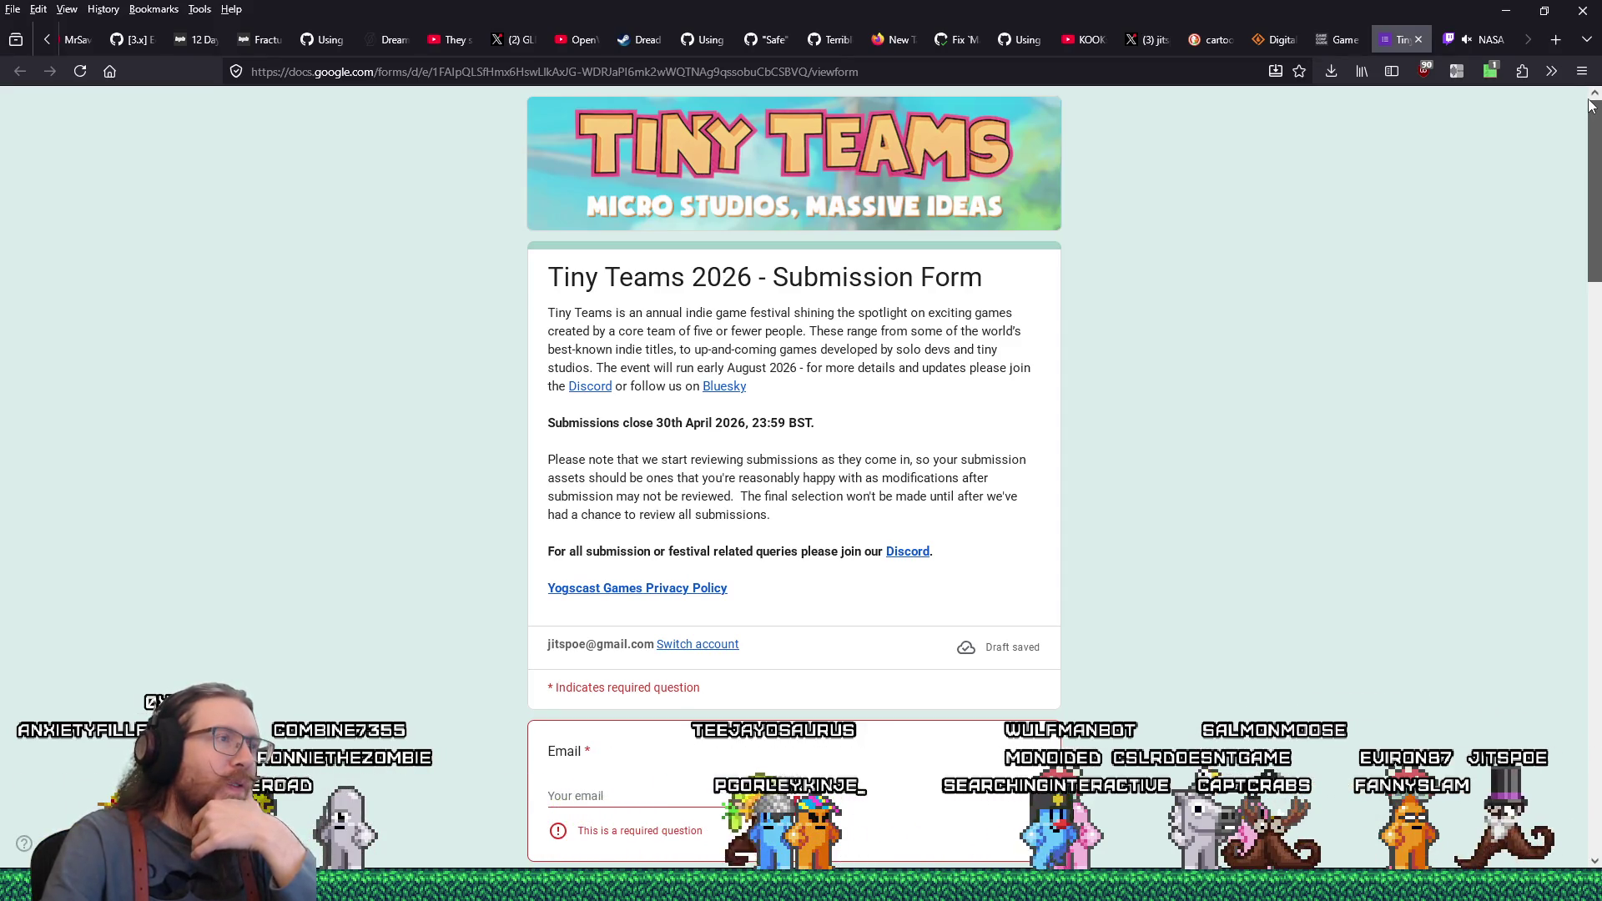
mouse_move(1591, 108)
left_mouse_down()
mouse_move(1525, 619)
mouse_move(1489, 728)
left_mouse_up()
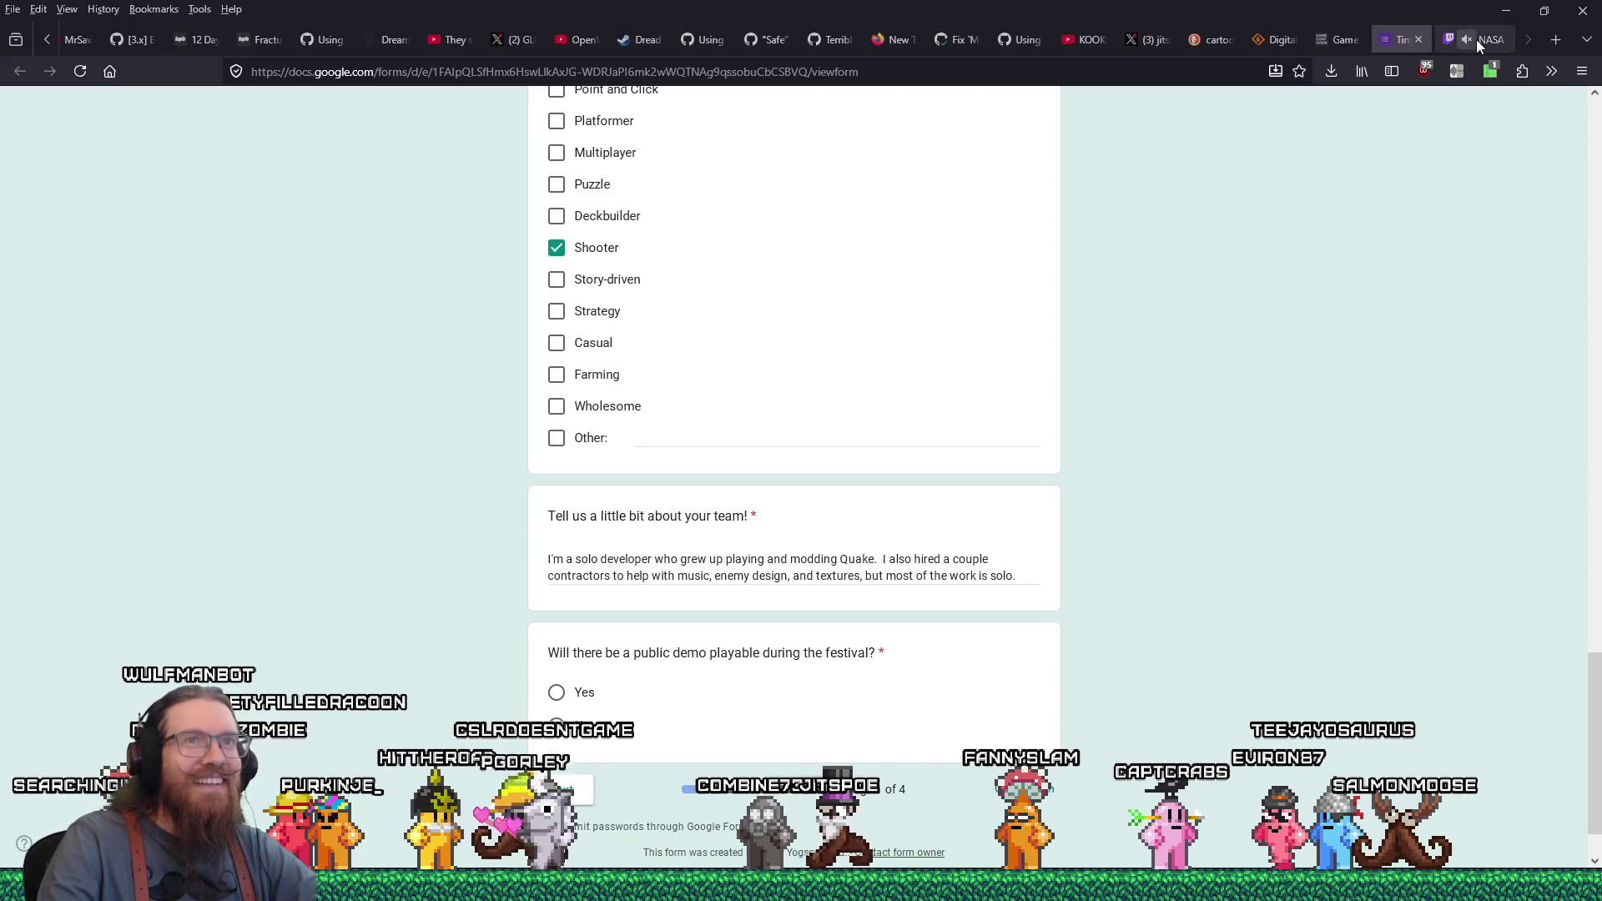
Glance at the NASA space station stream on Twitch, then return to the Tiny Teams submission form
left_click(1477, 40)
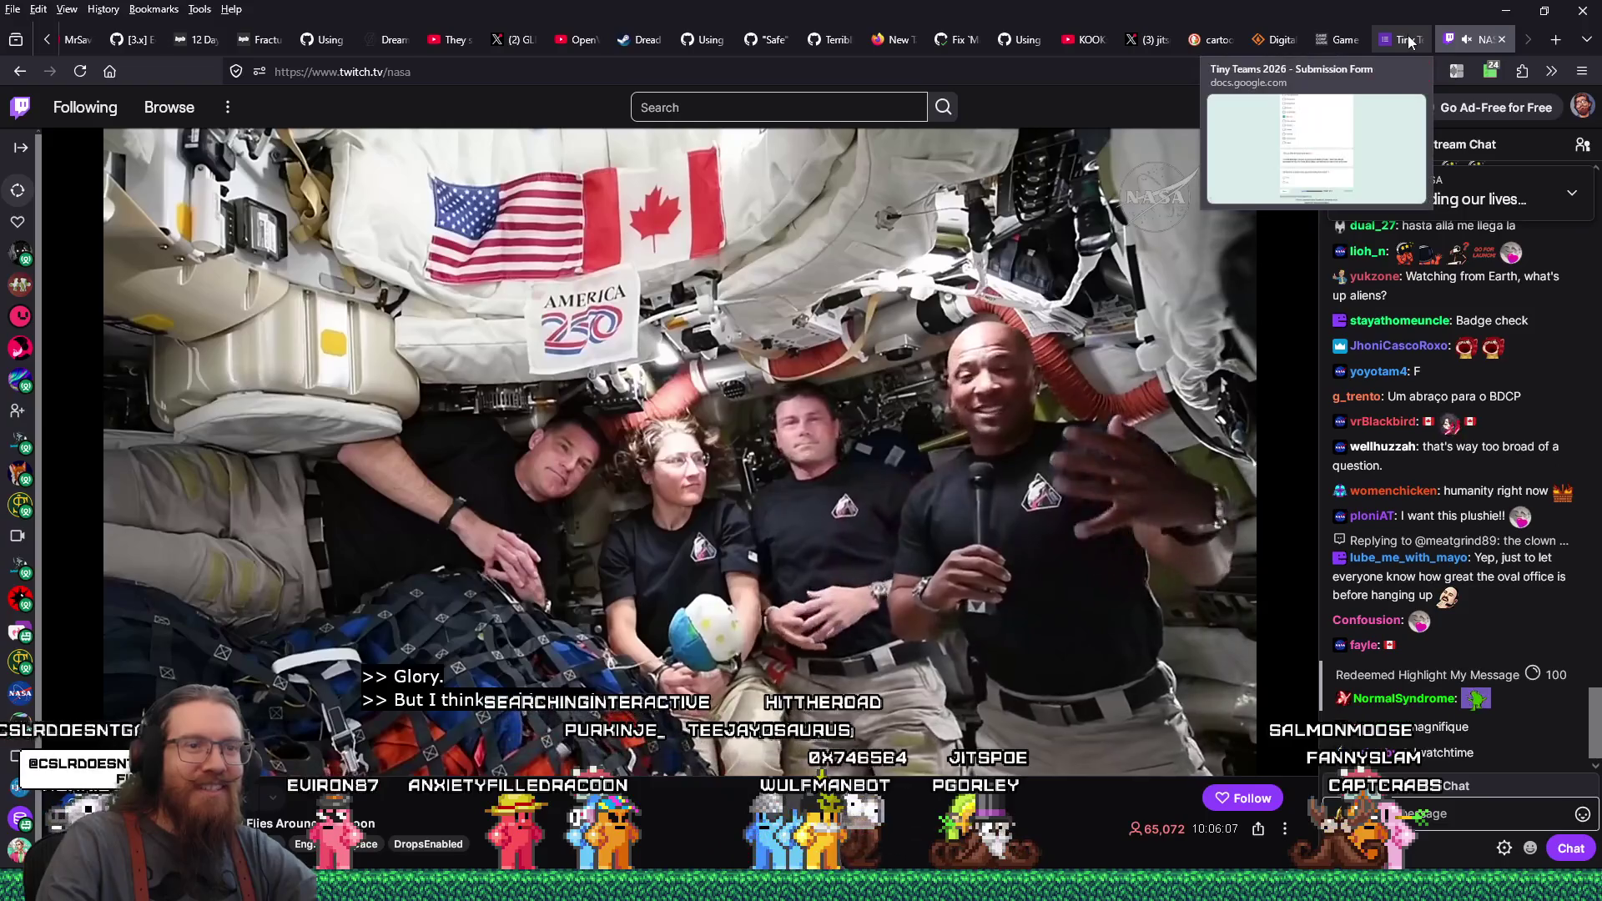
left_click(1408, 40)
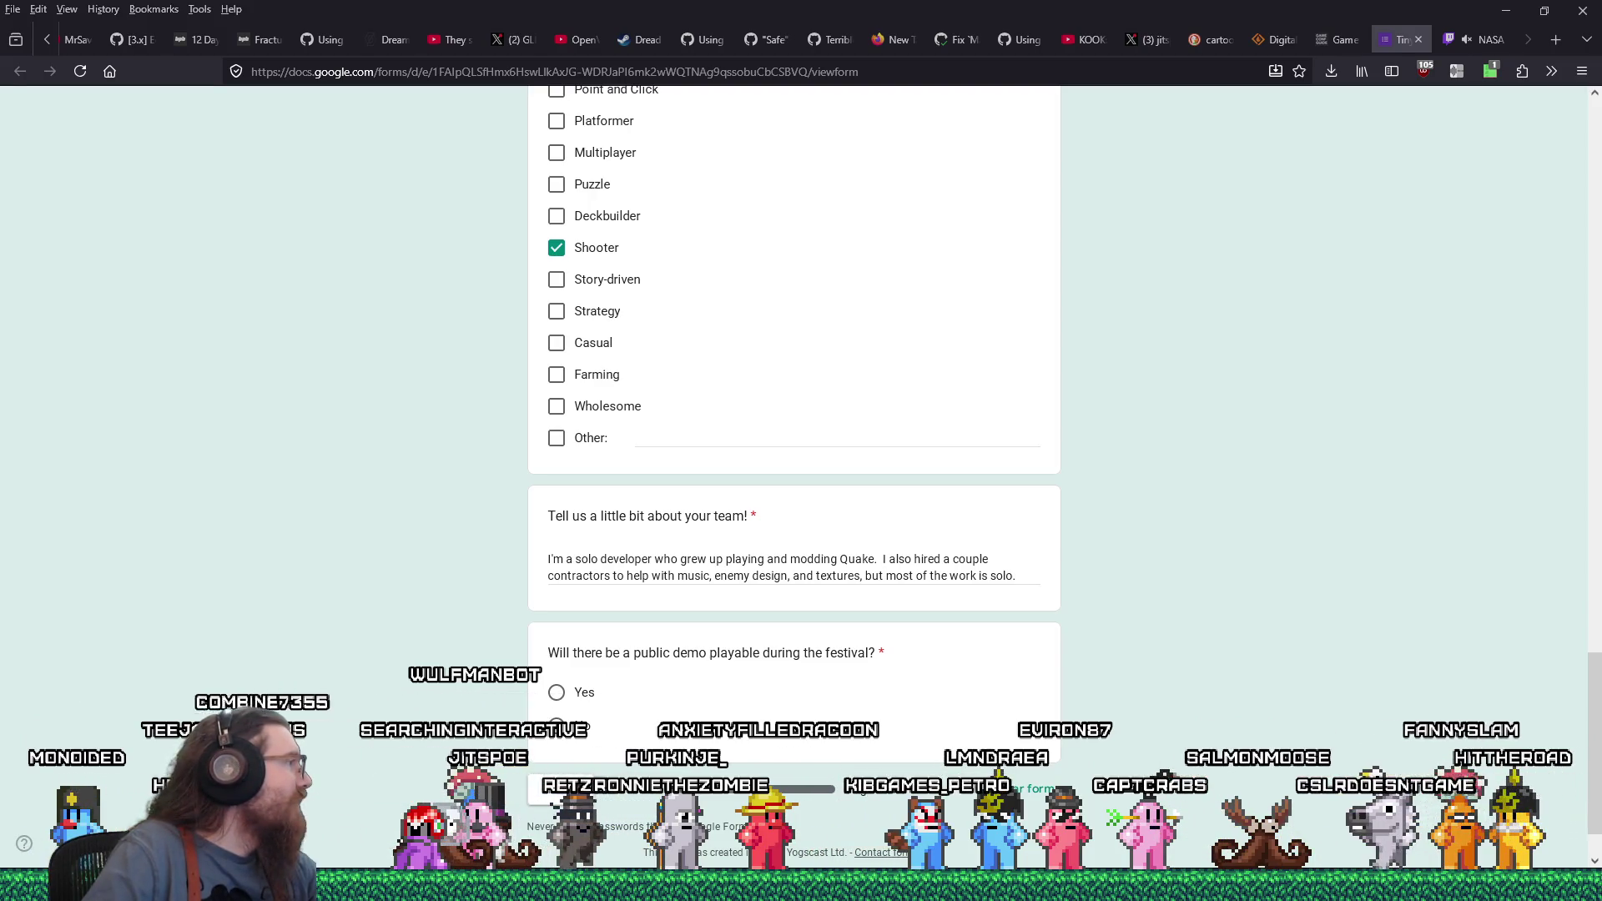
Bring Discord's godot-engine channel about Quake BSP importer errors in front of the form
key("alt+Tab")
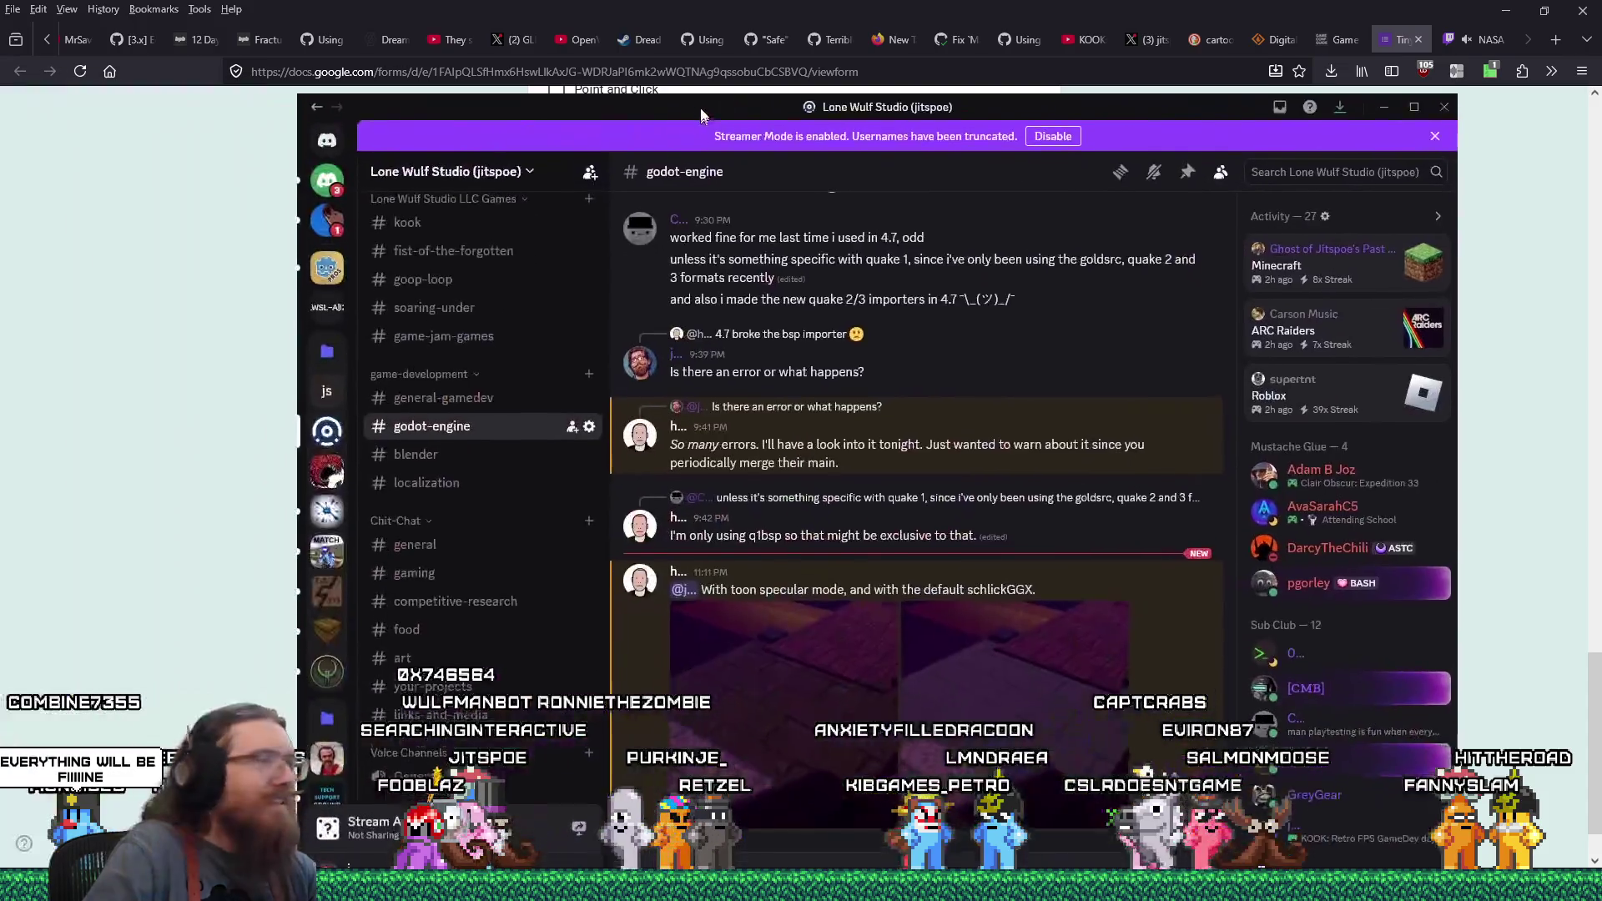
Open the posted floor screenshot full size and compare its darker and brighter stone-texture versions
left_click_drag(700, 110, 661, 54)
left_click(747, 618)
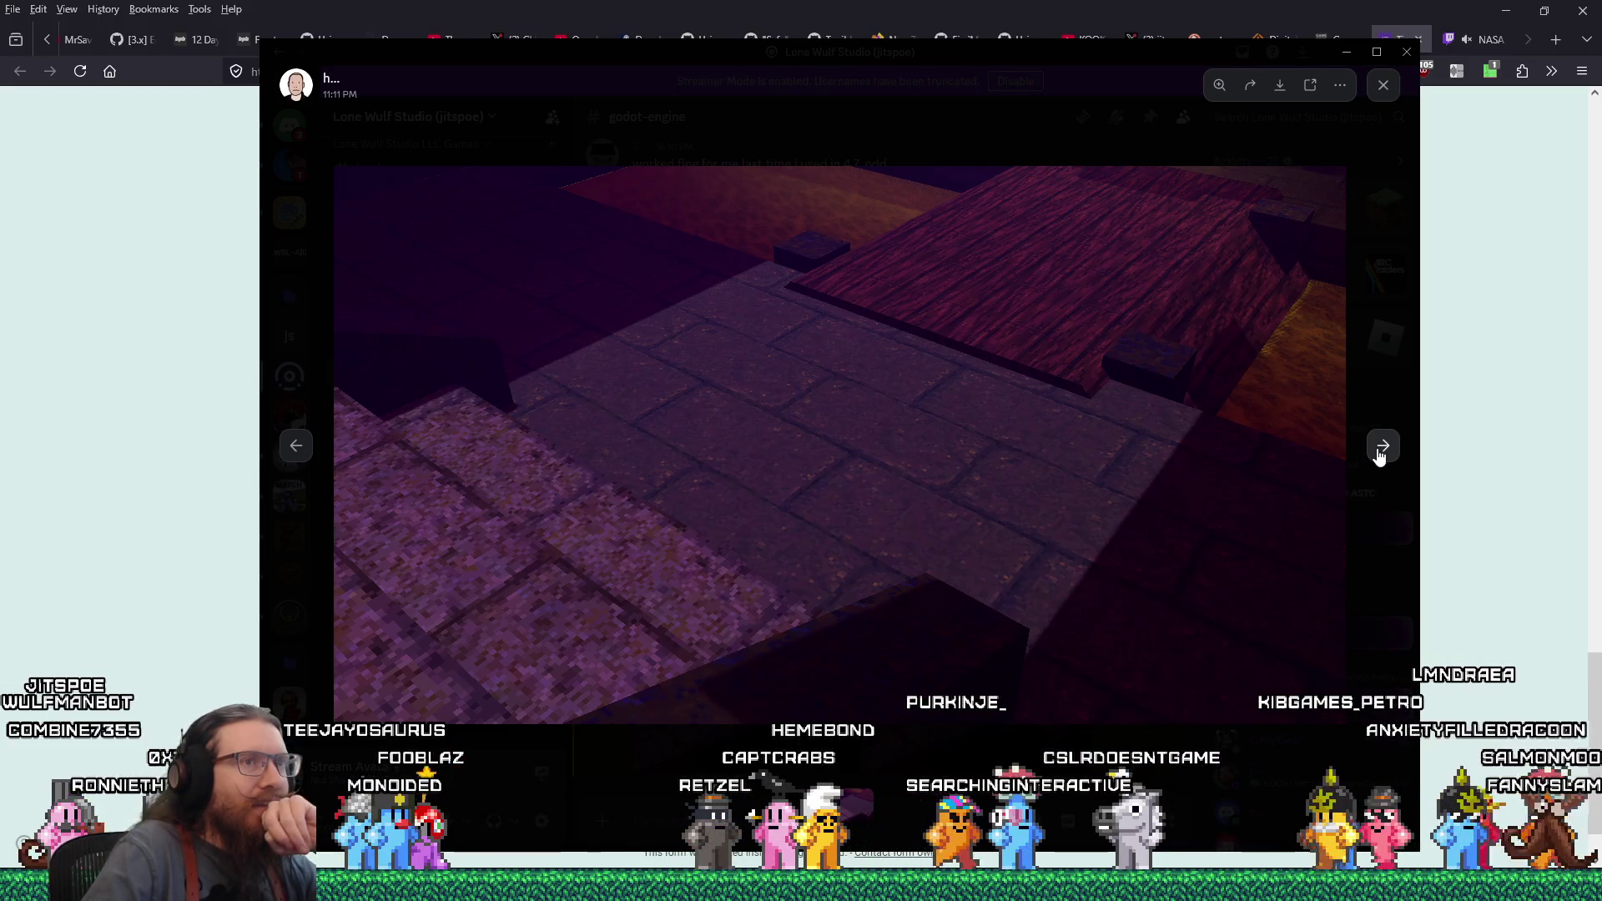
left_click(297, 448)
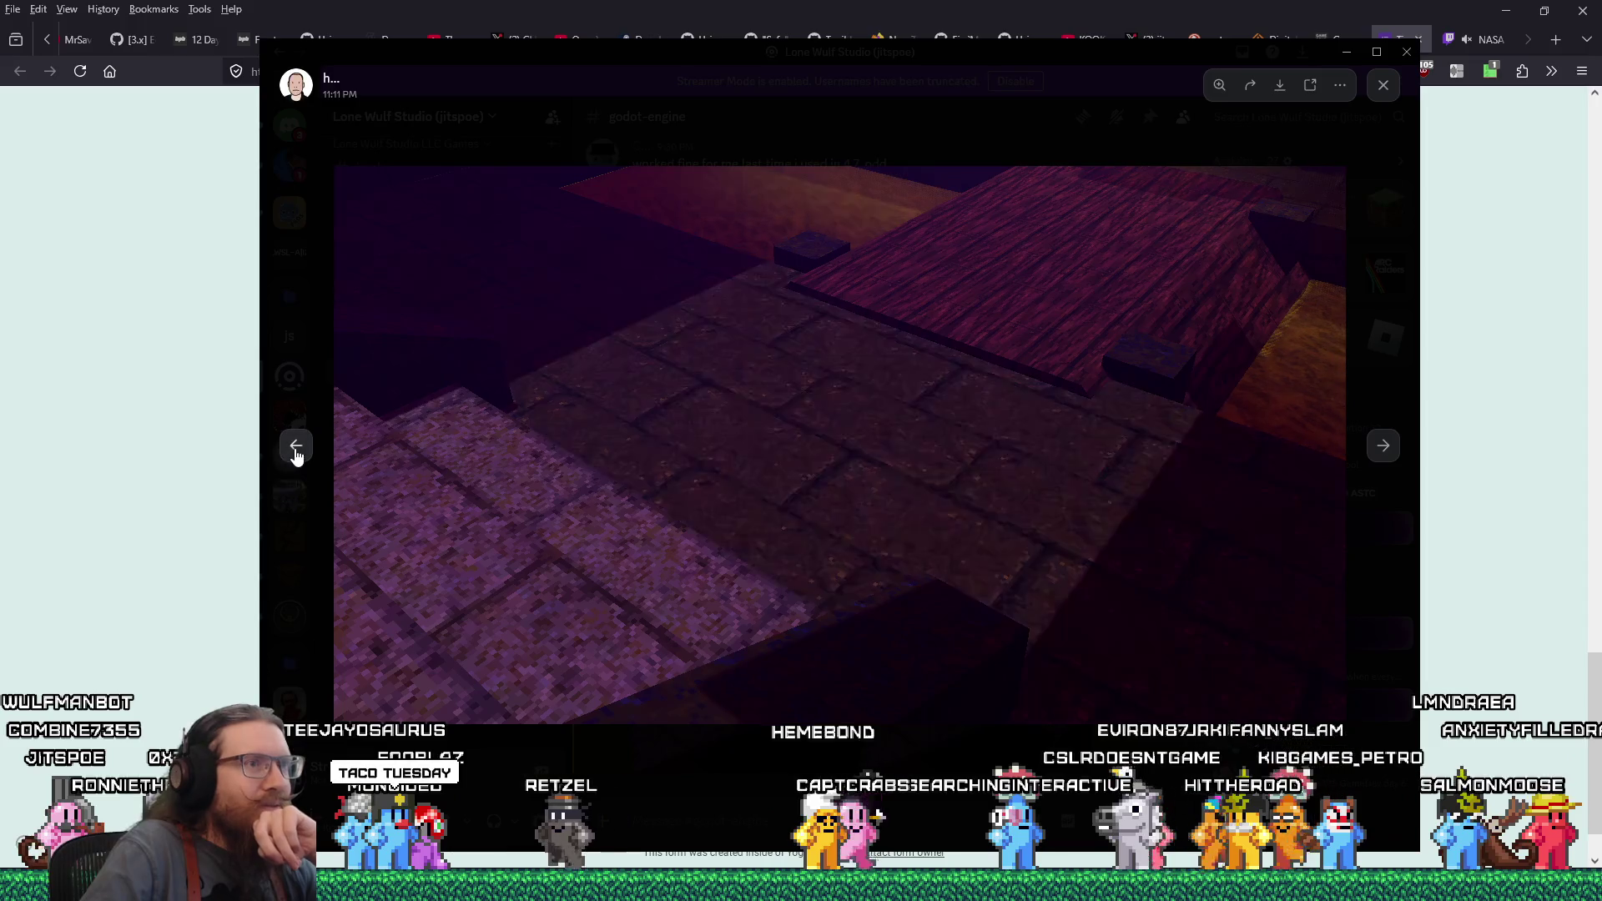
left_click(1382, 449)
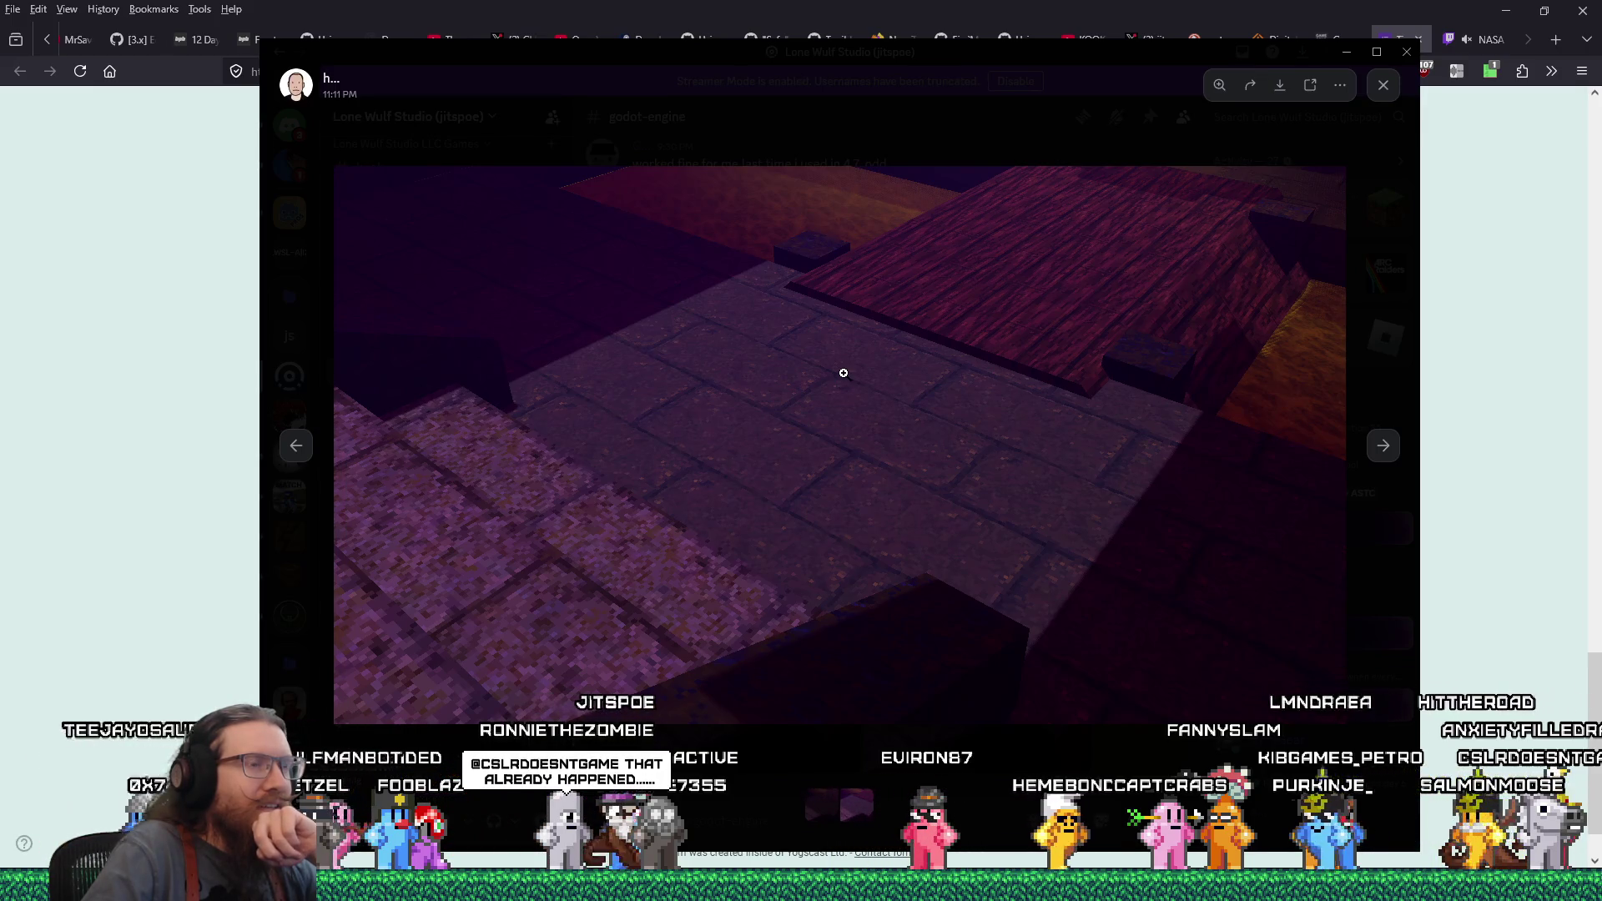
left_click(297, 448)
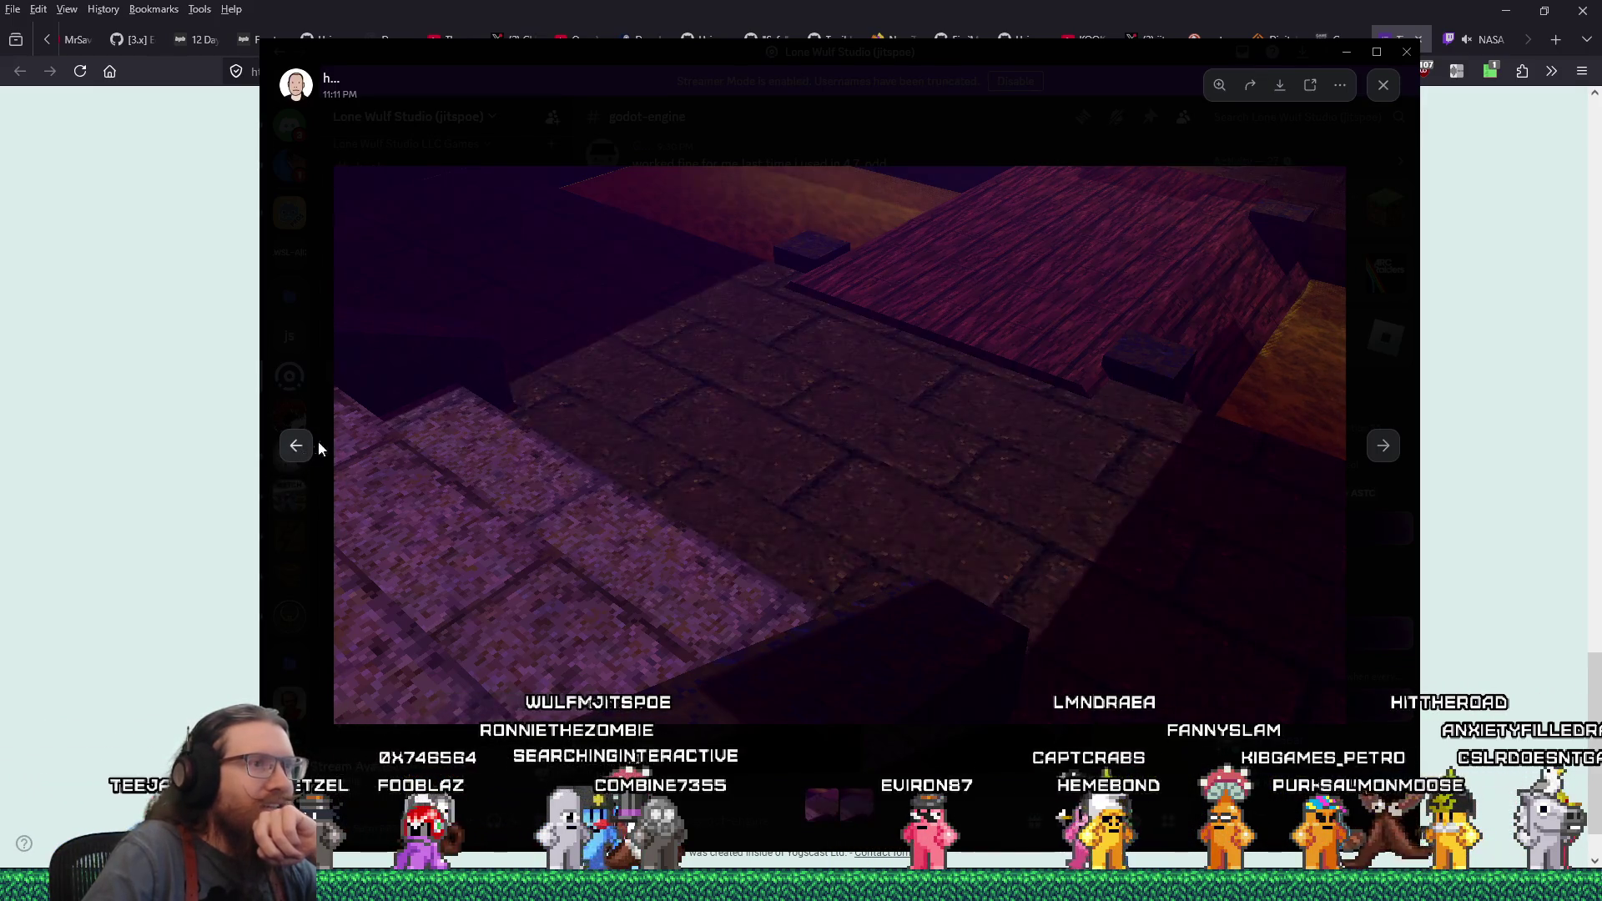
left_click(1385, 452)
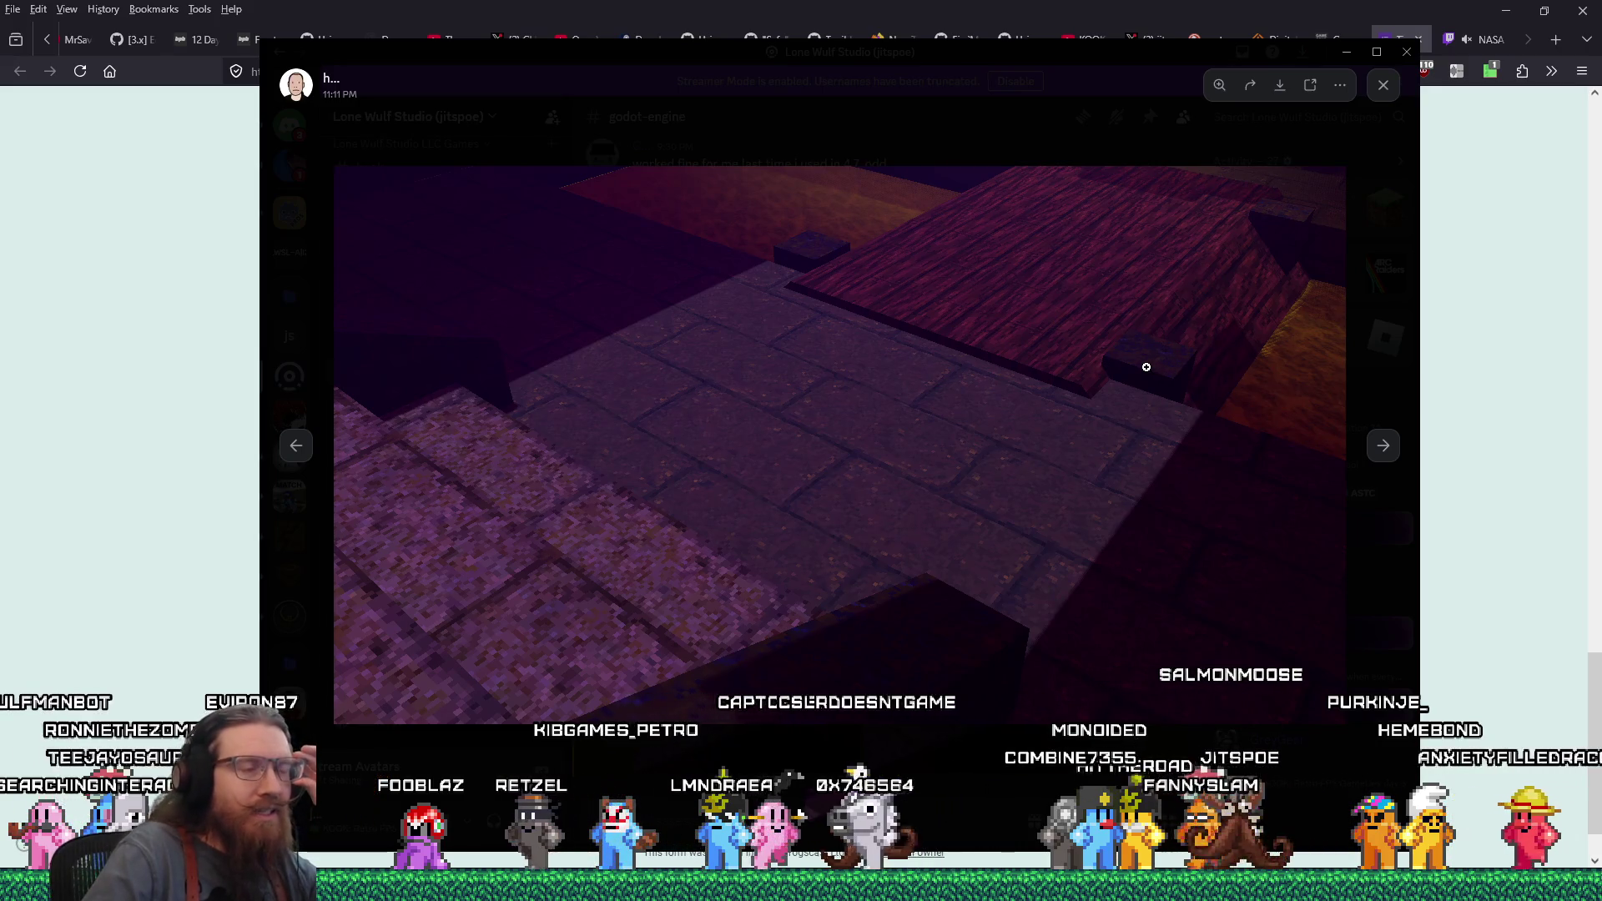
Flip between the darker and brighter scenes again, advance through the remaining screenshots, and move the viewer aside
left_click(1377, 448)
left_click(1372, 454)
left_click(1373, 458)
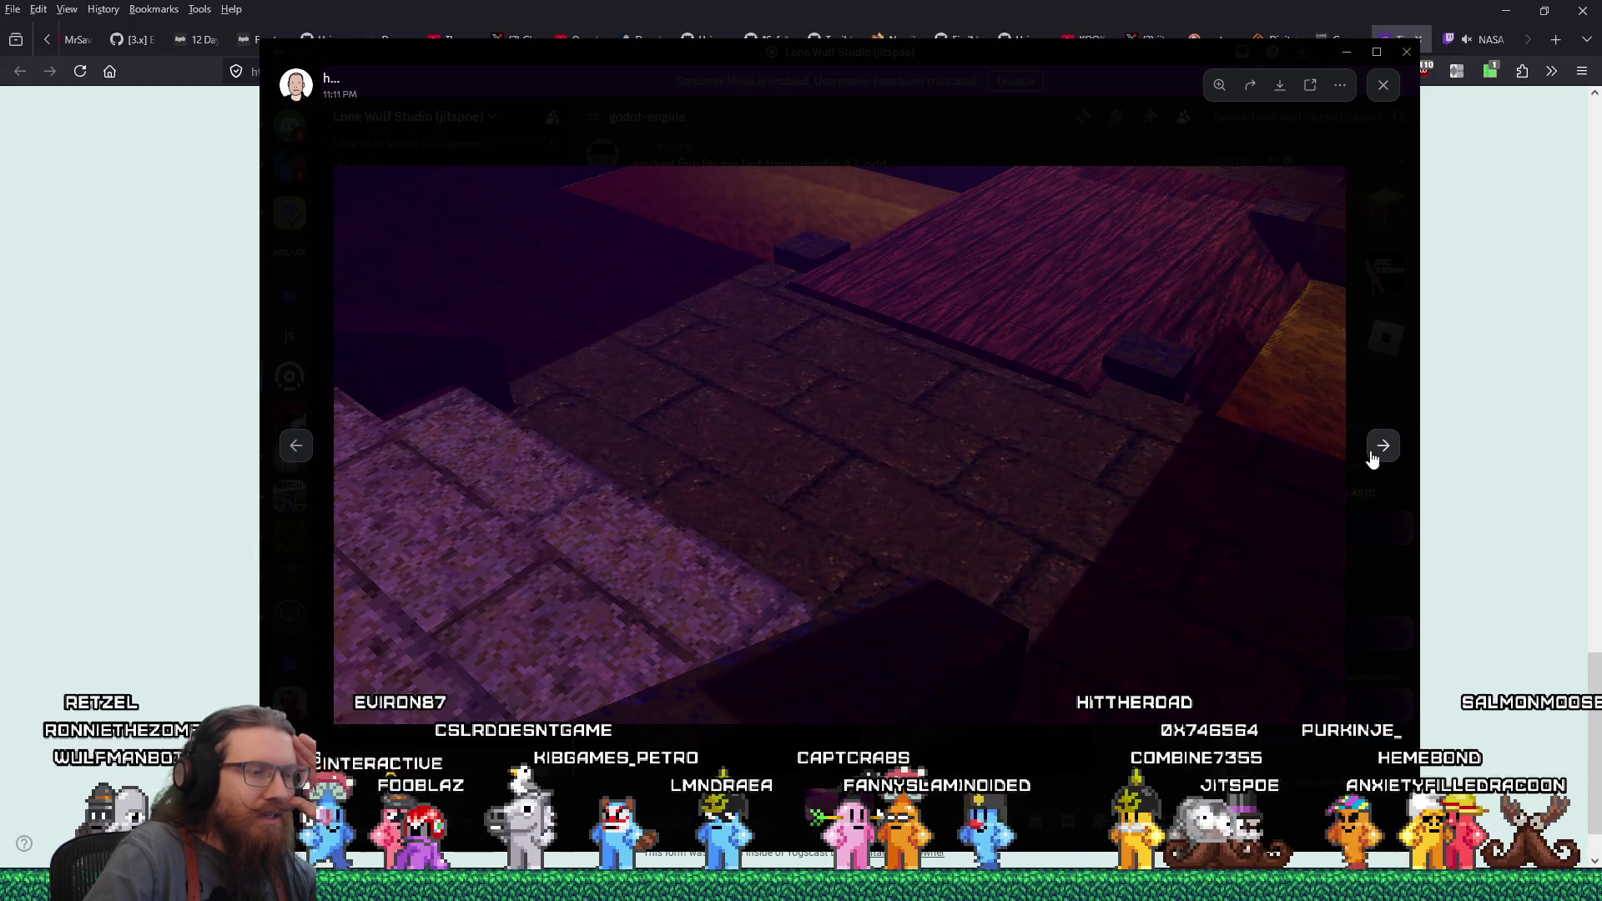
left_click(1372, 458)
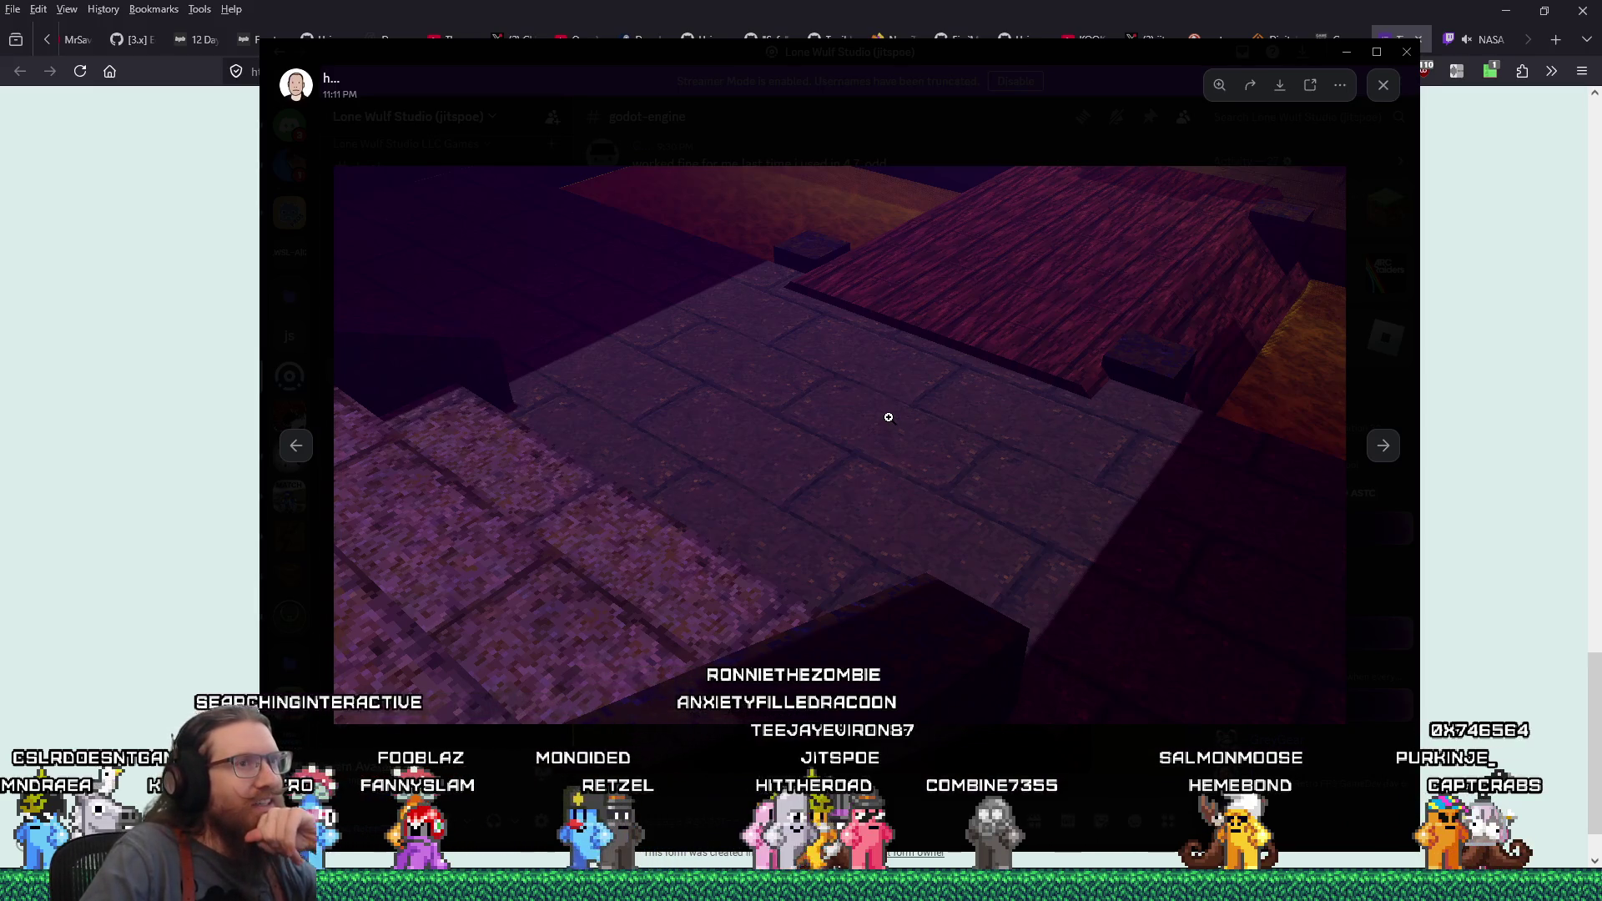
left_click(1390, 458)
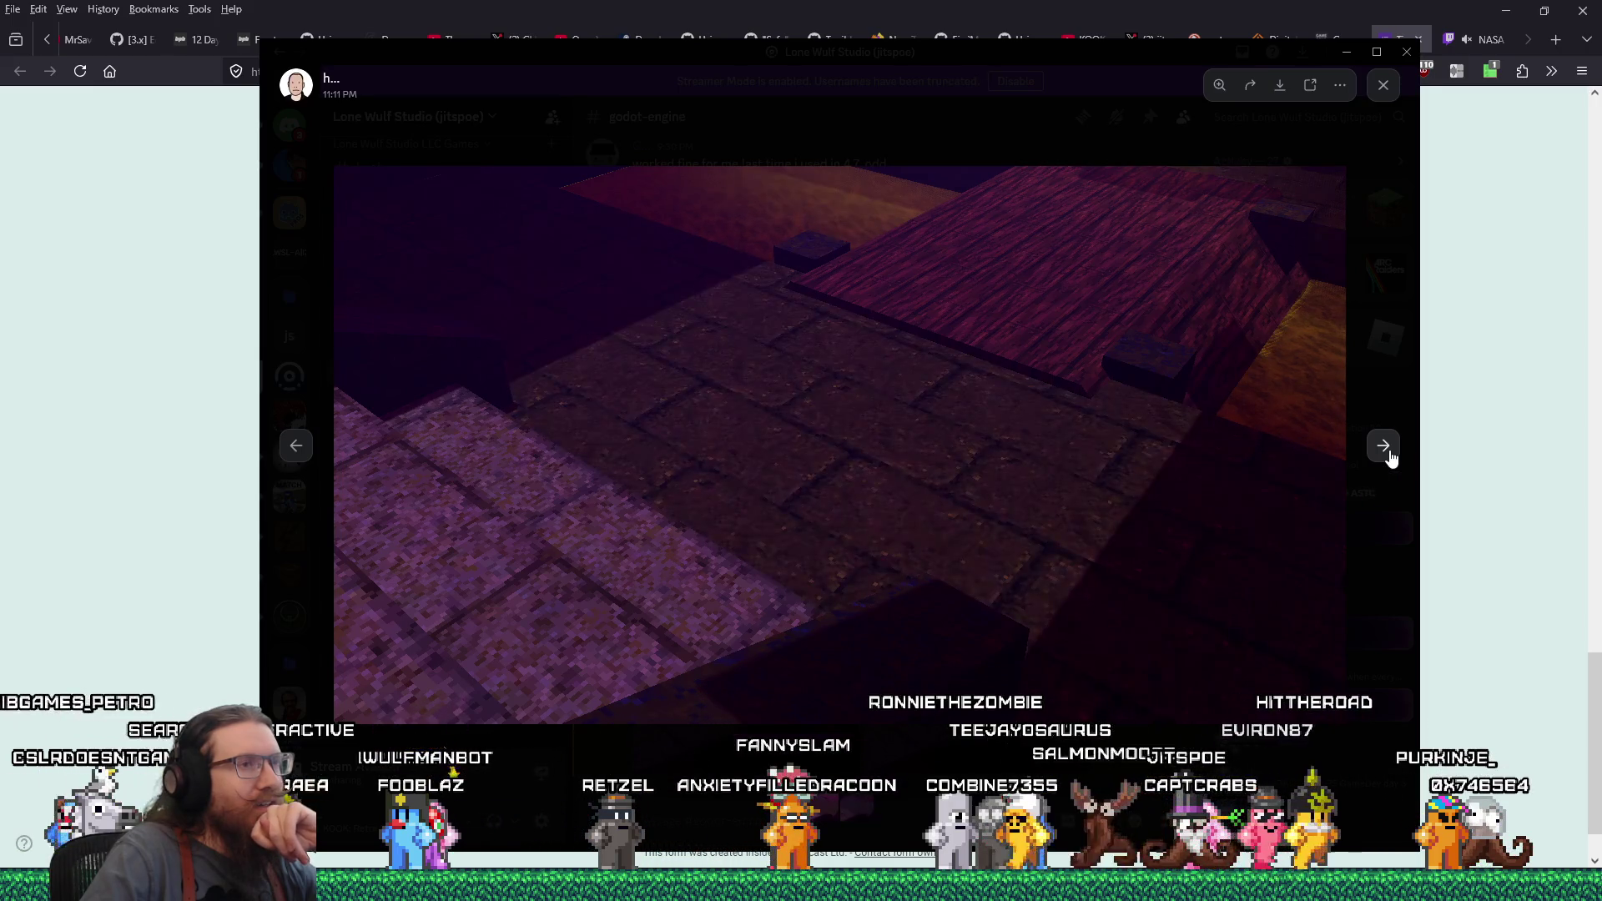
left_click(1390, 458)
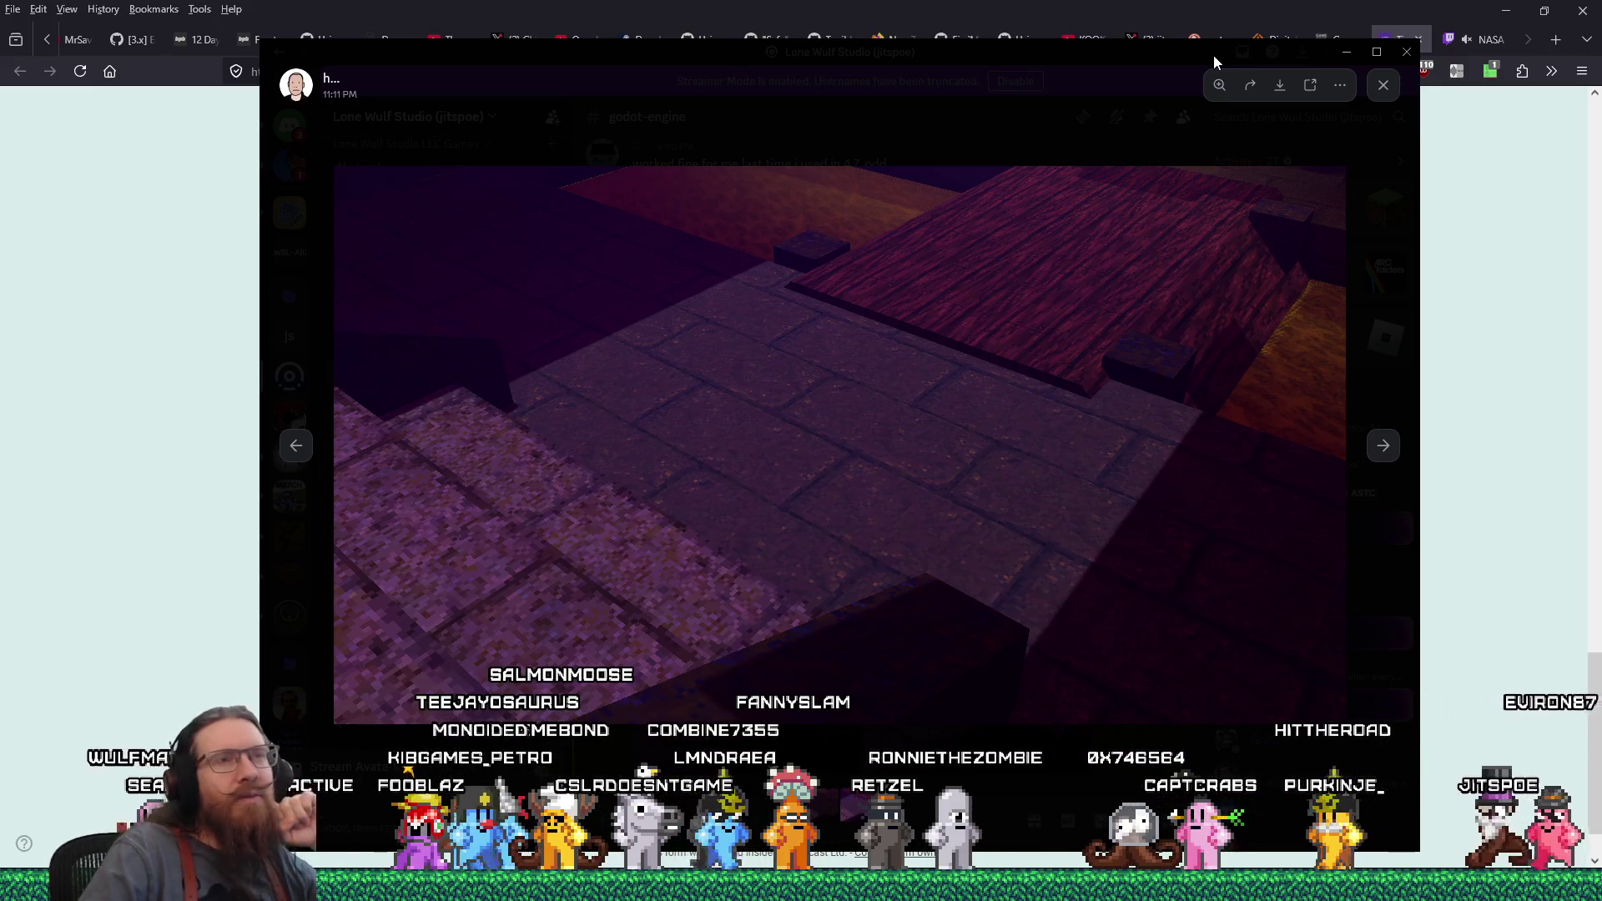
left_click_drag(1213, 55, 0, 60)
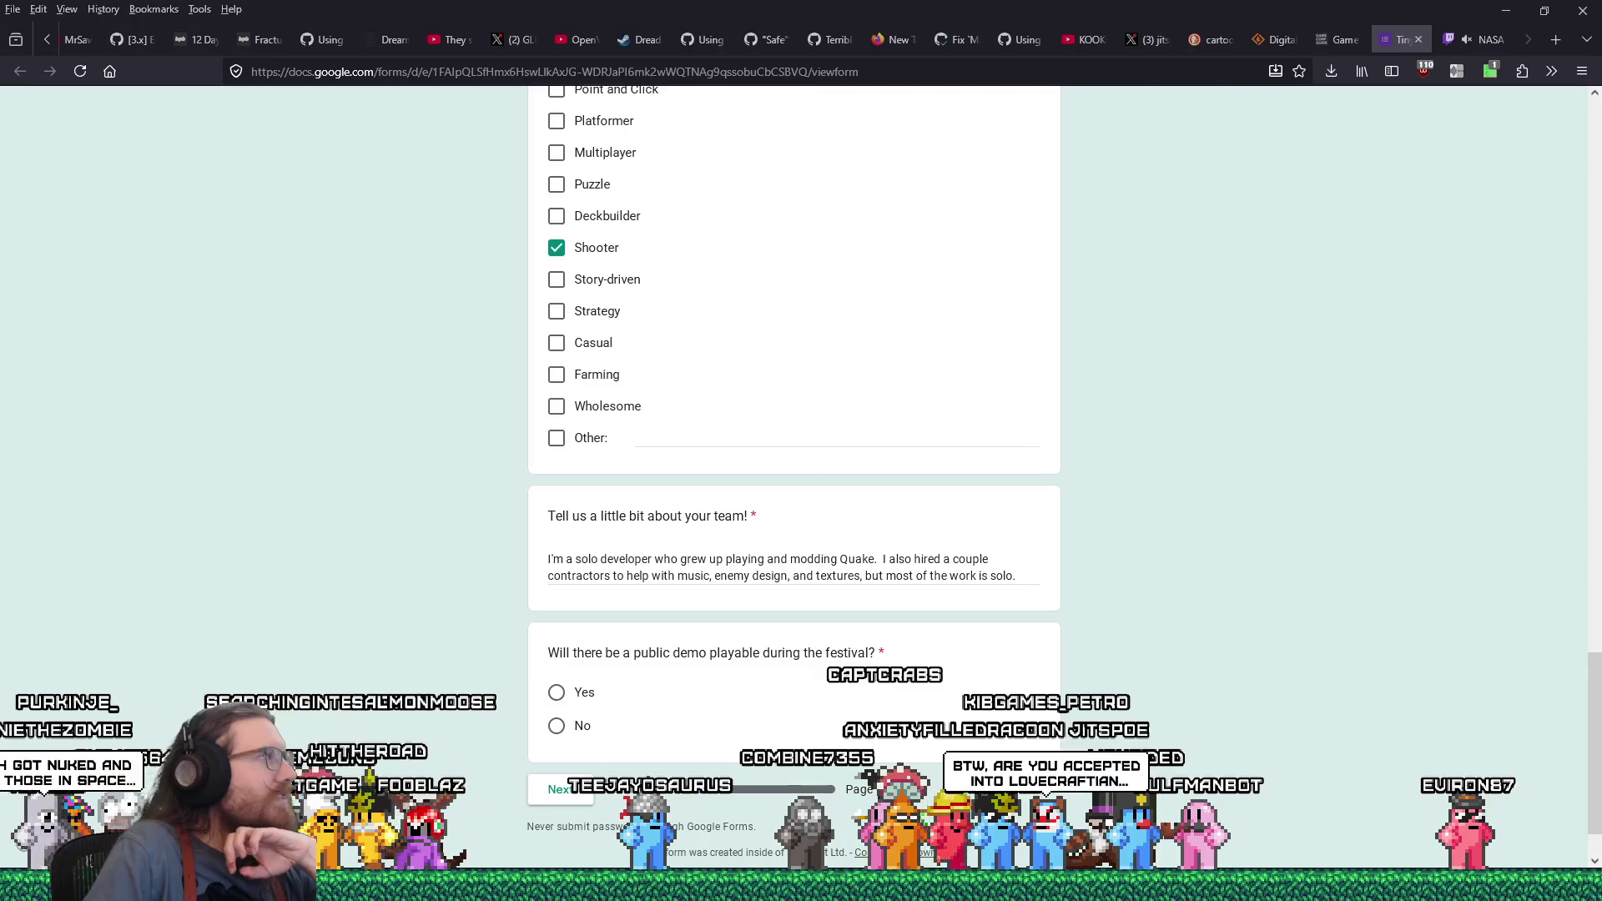
After reviewing the Shooter genre and team answer, switch back to the Discord godot-engine chat
key("alt+Tab")
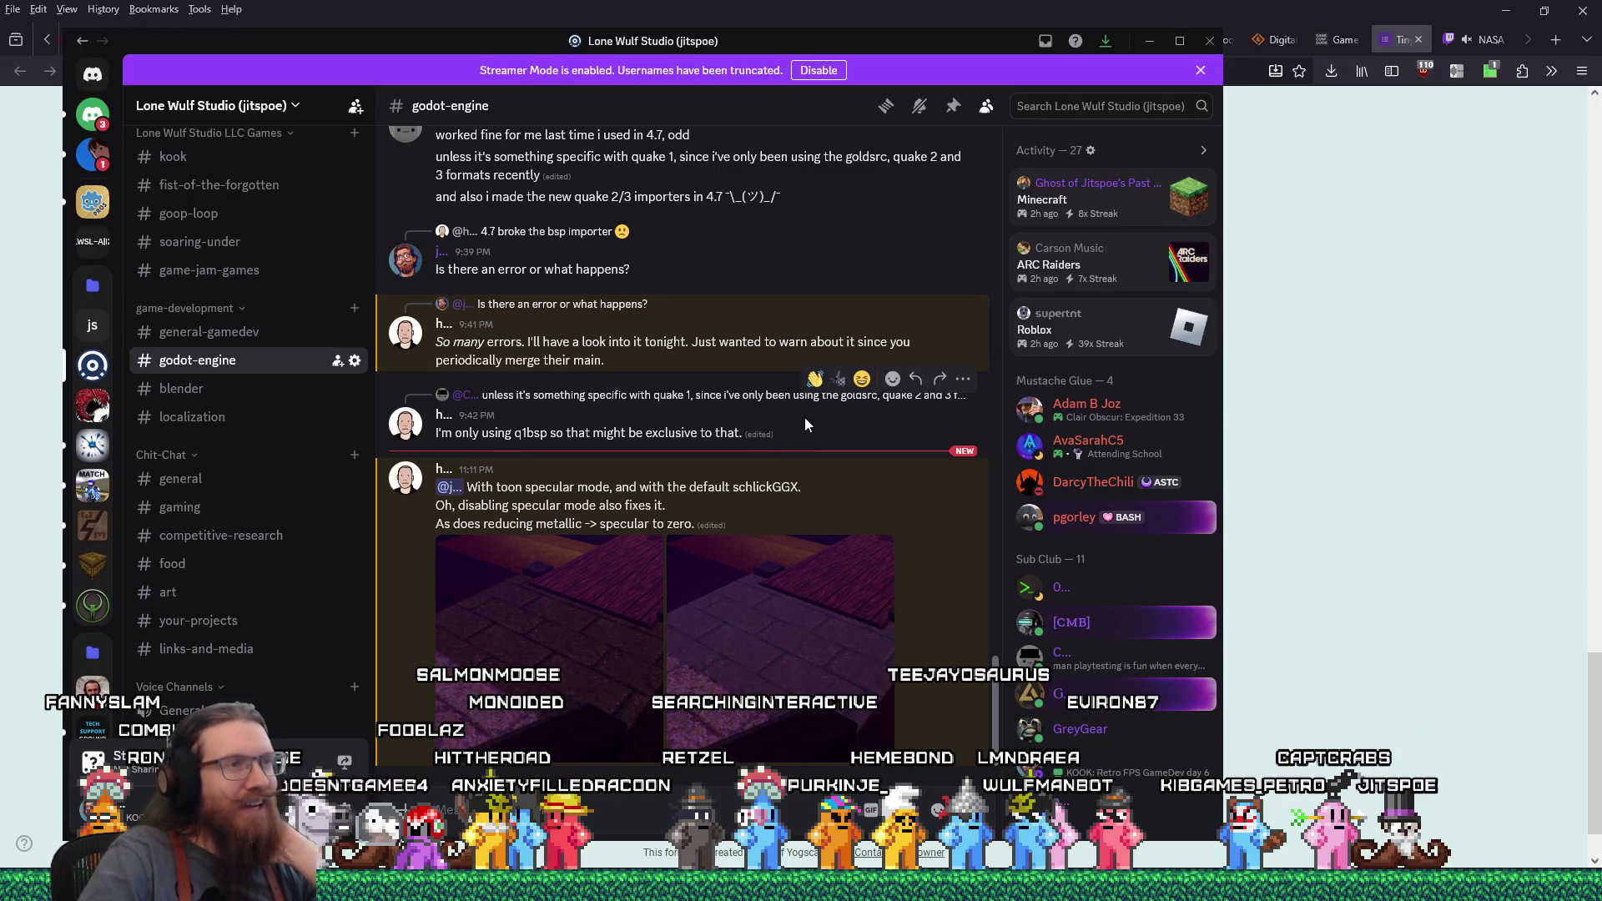
Reopen the brick-floor screenshot full size in Discord, then start a blank Firefox tab
left_click(1149, 40)
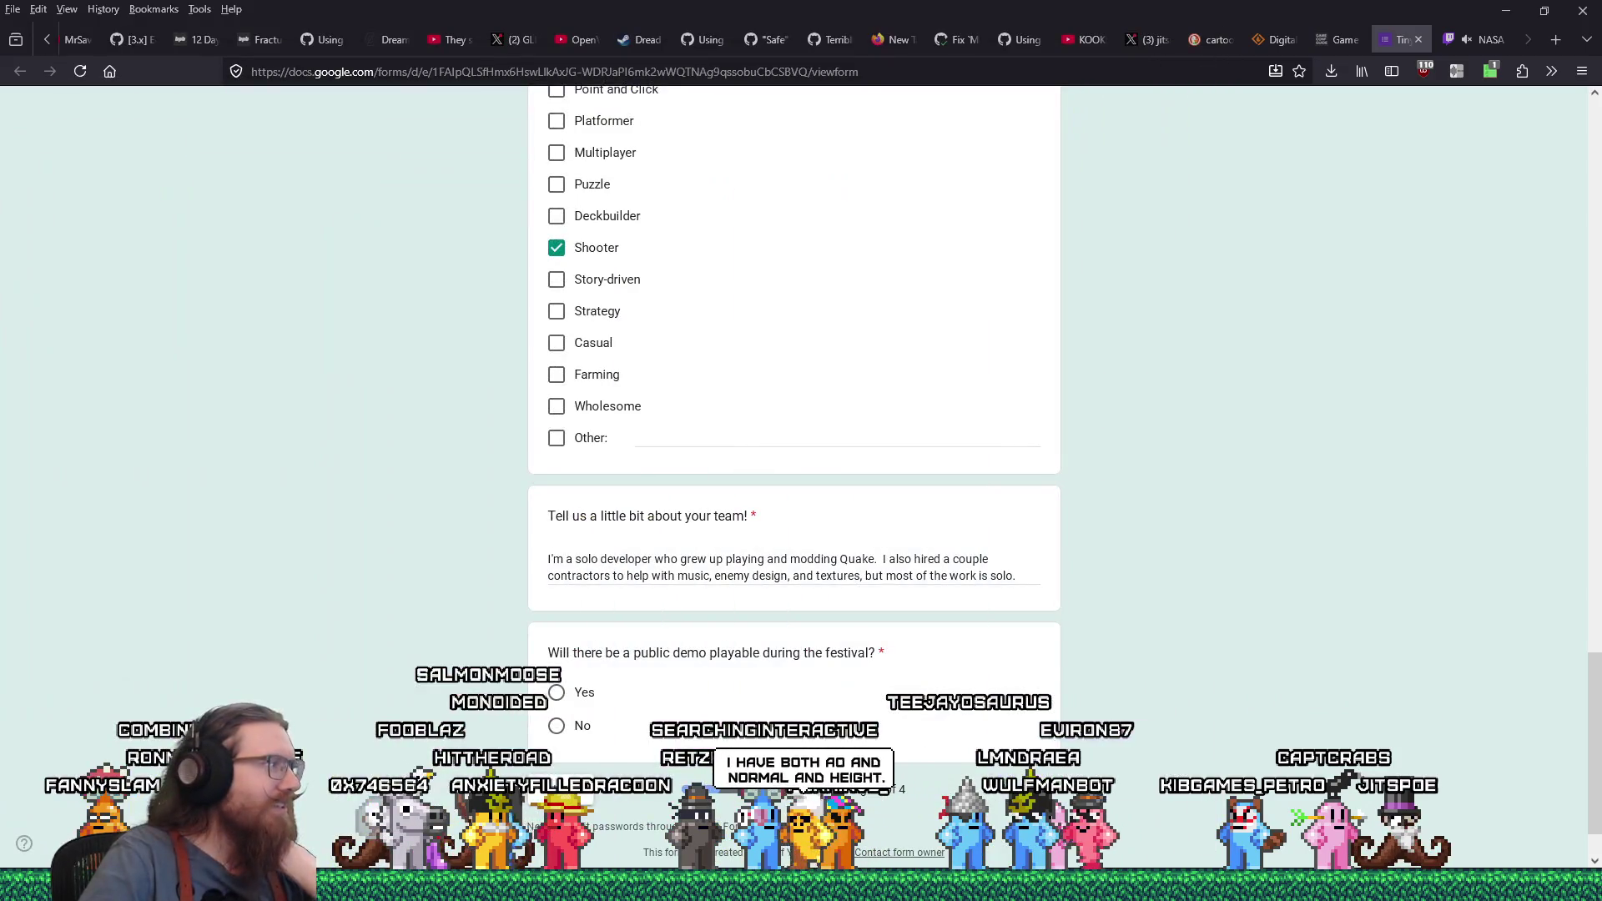
key("alt+Tab")
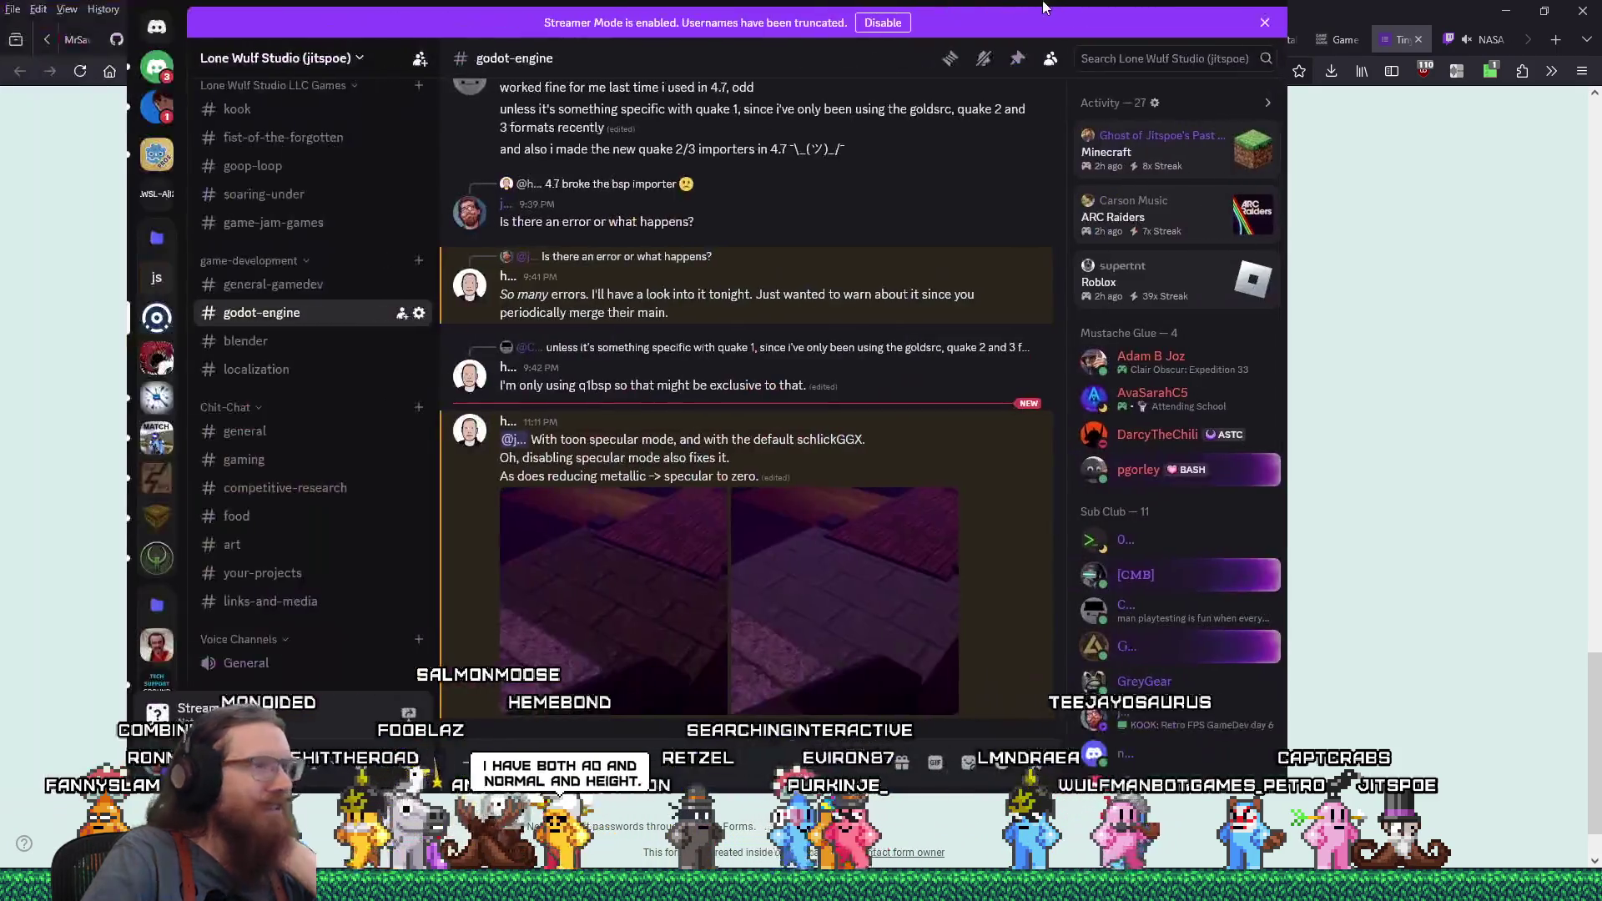
left_click(897, 523)
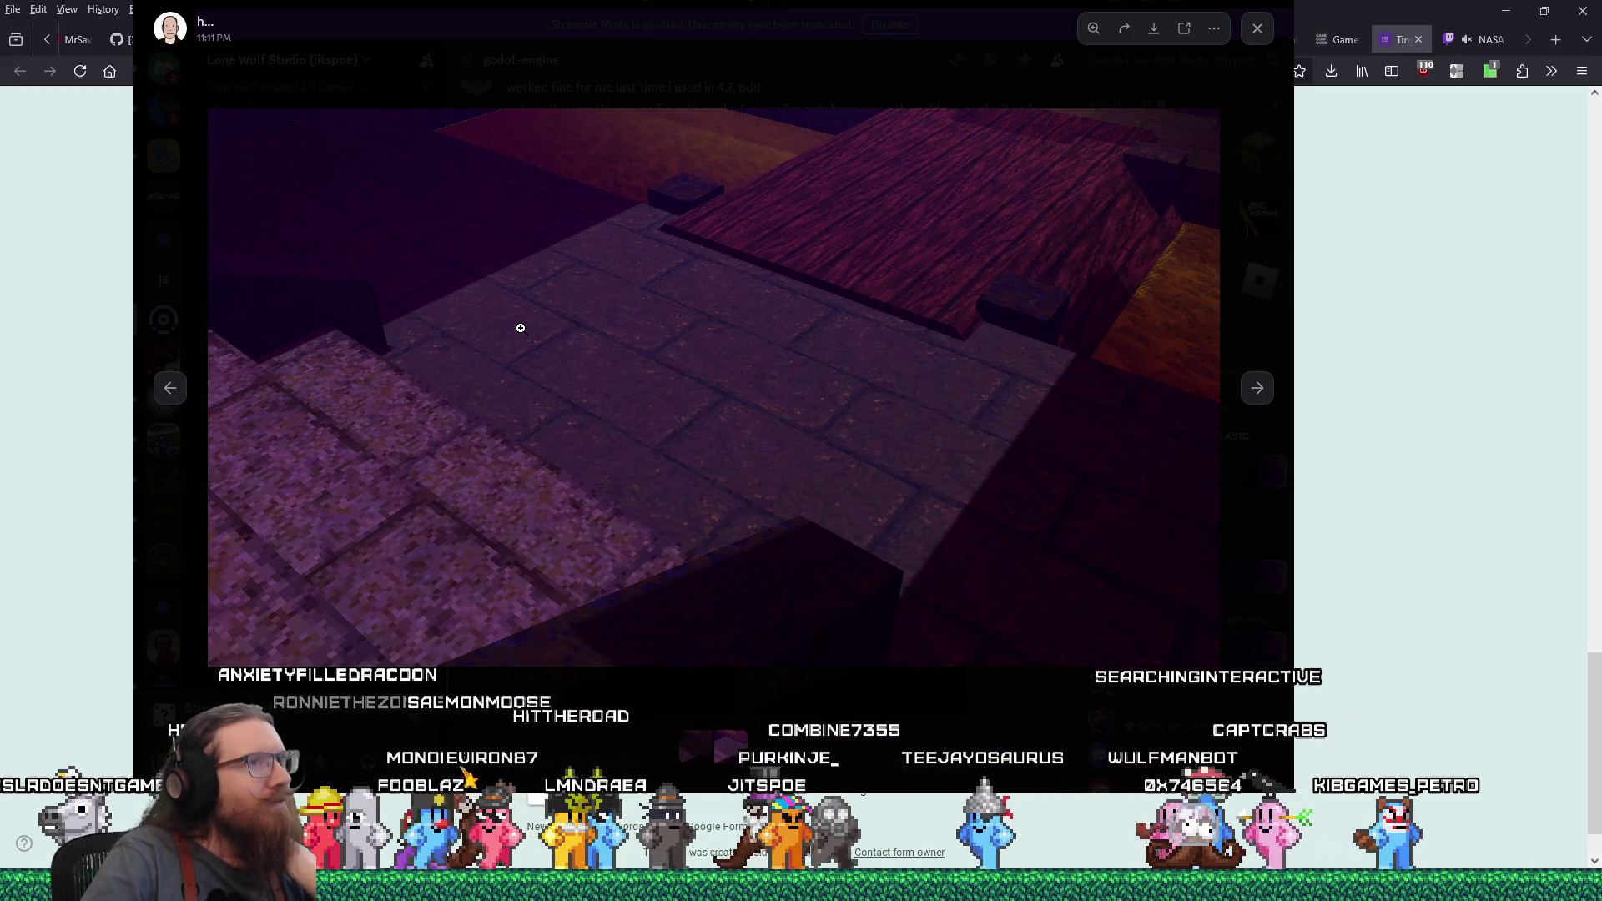
mouse_move(932, 13)
left_mouse_down()
mouse_move(933, 54)
mouse_move(429, 132)
mouse_move(0, 133)
left_mouse_up()
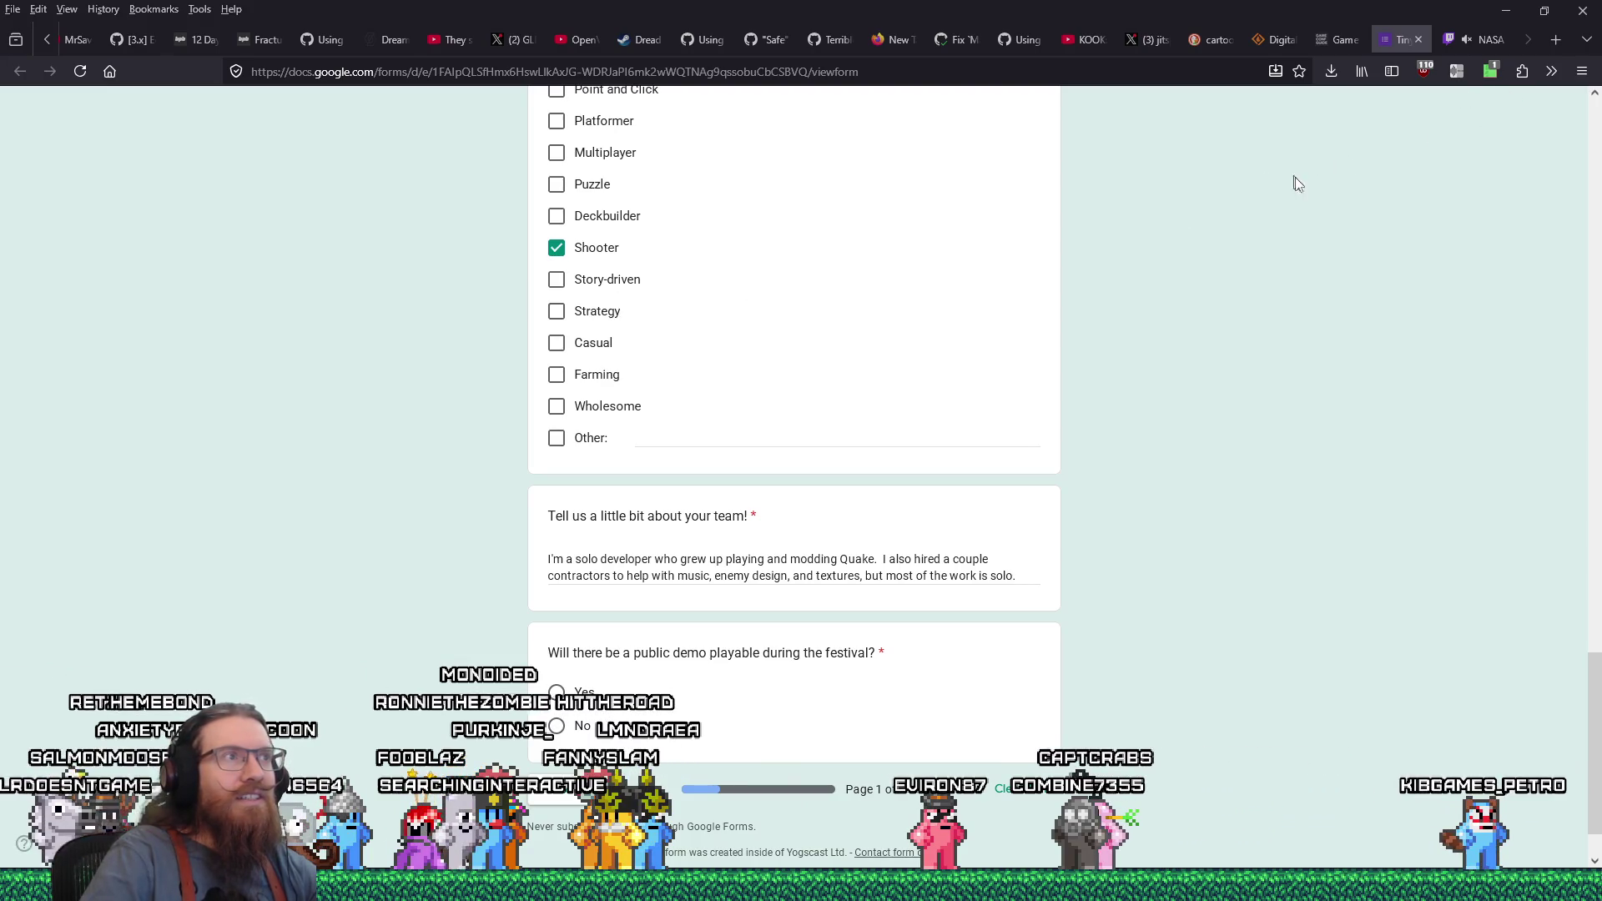
left_click(1552, 42)
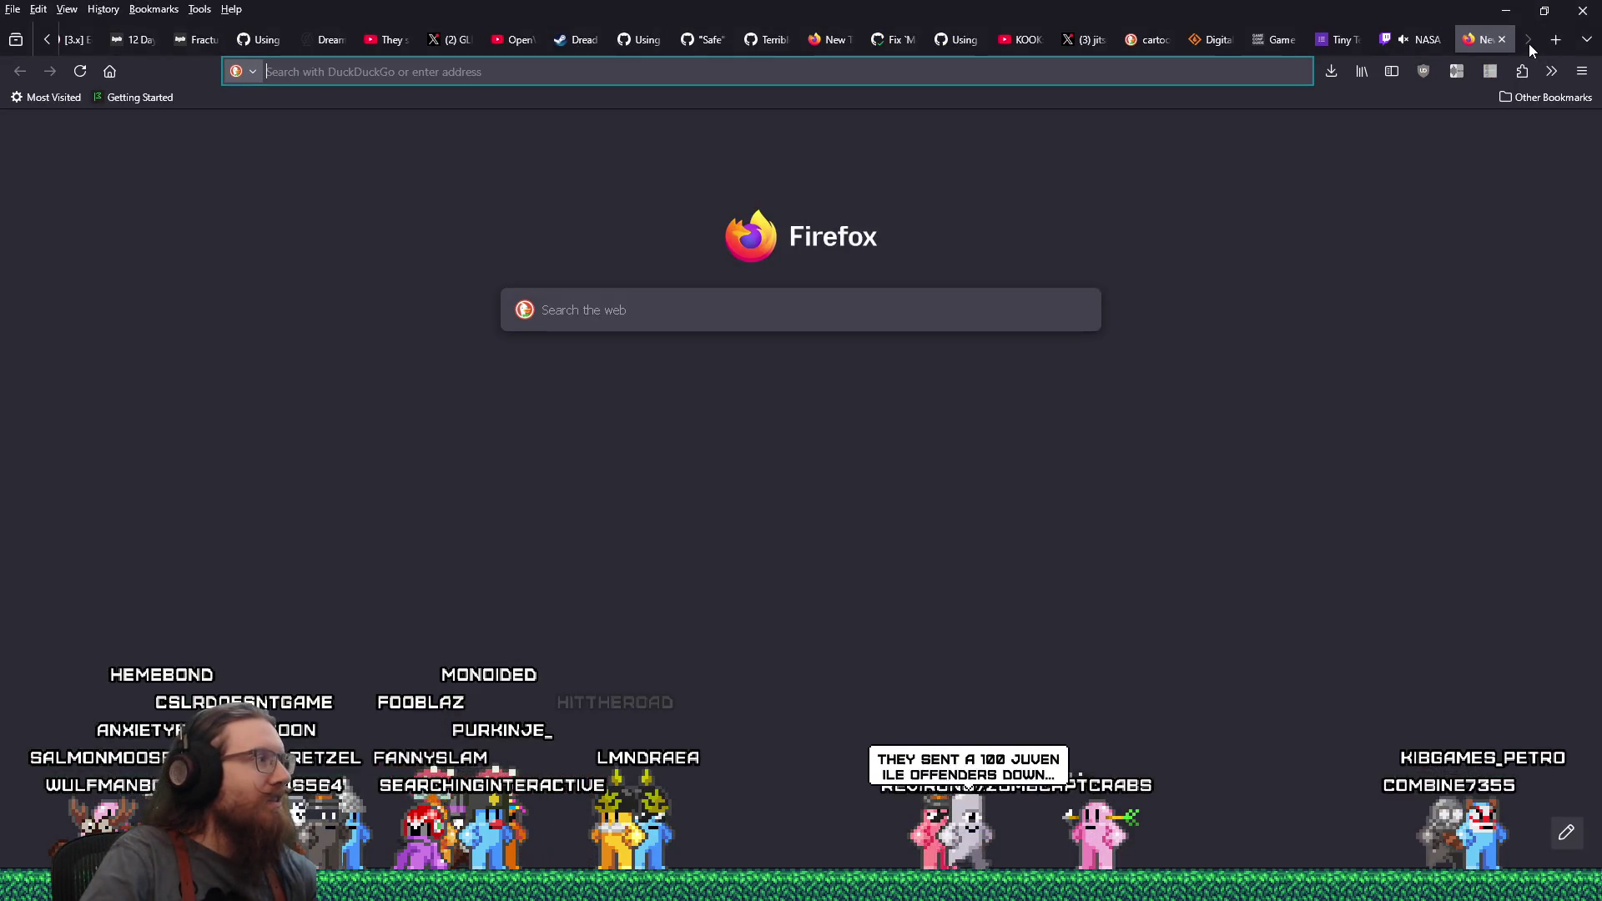
Search DuckDuckGo for 'lovecraftian days' to find its April 2026 dates, then close the results tab
left_click(936, 69)
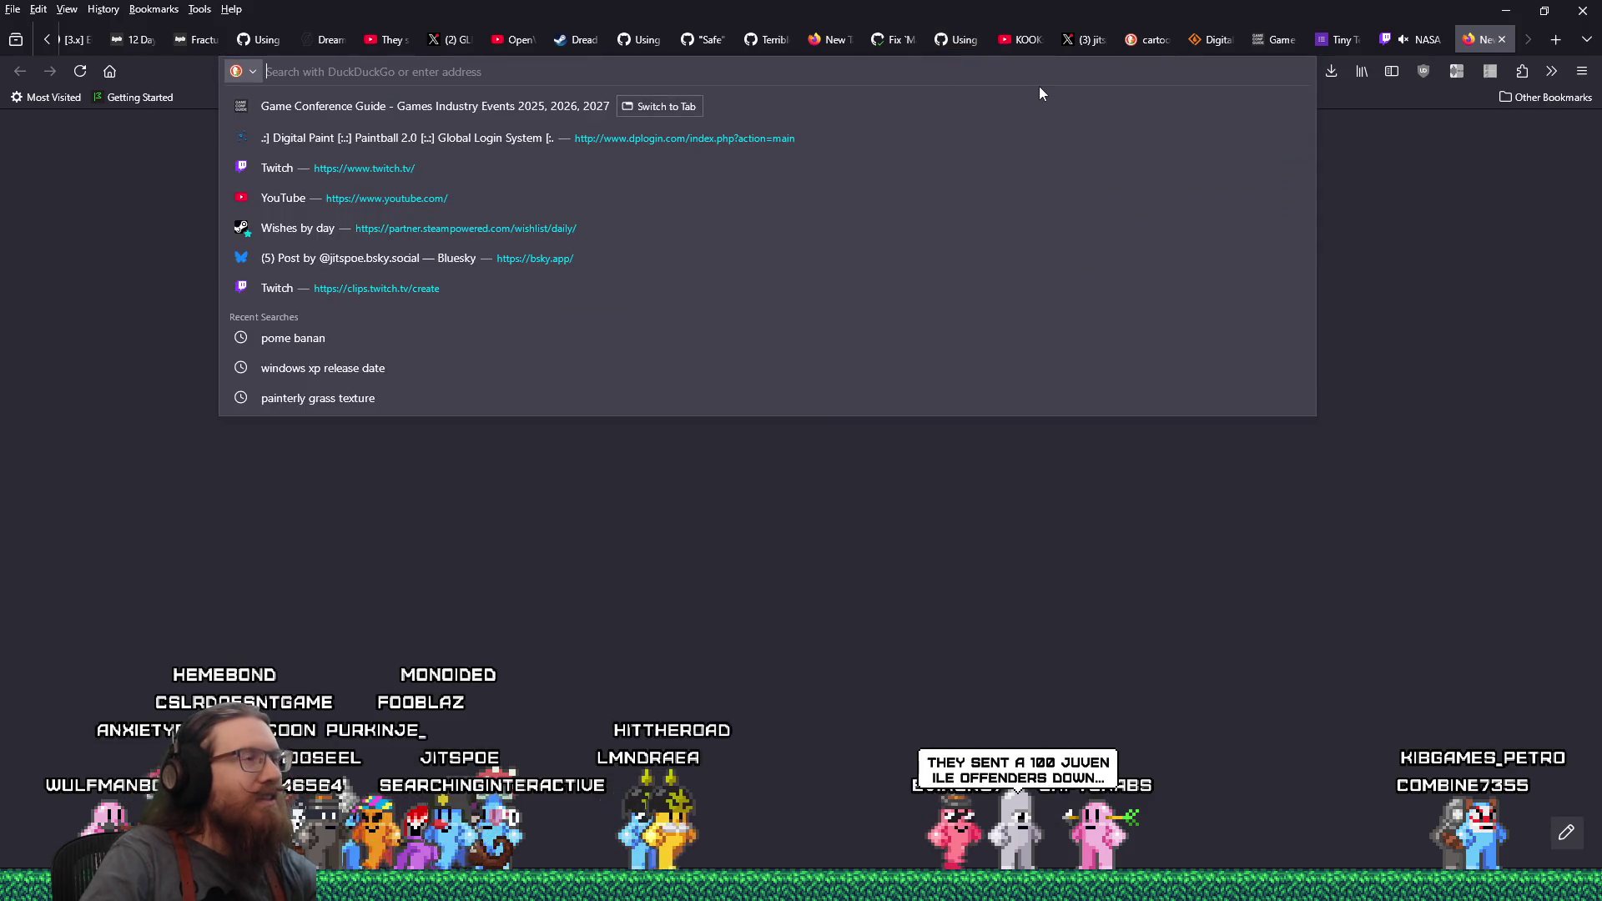
key("alt+Tab")
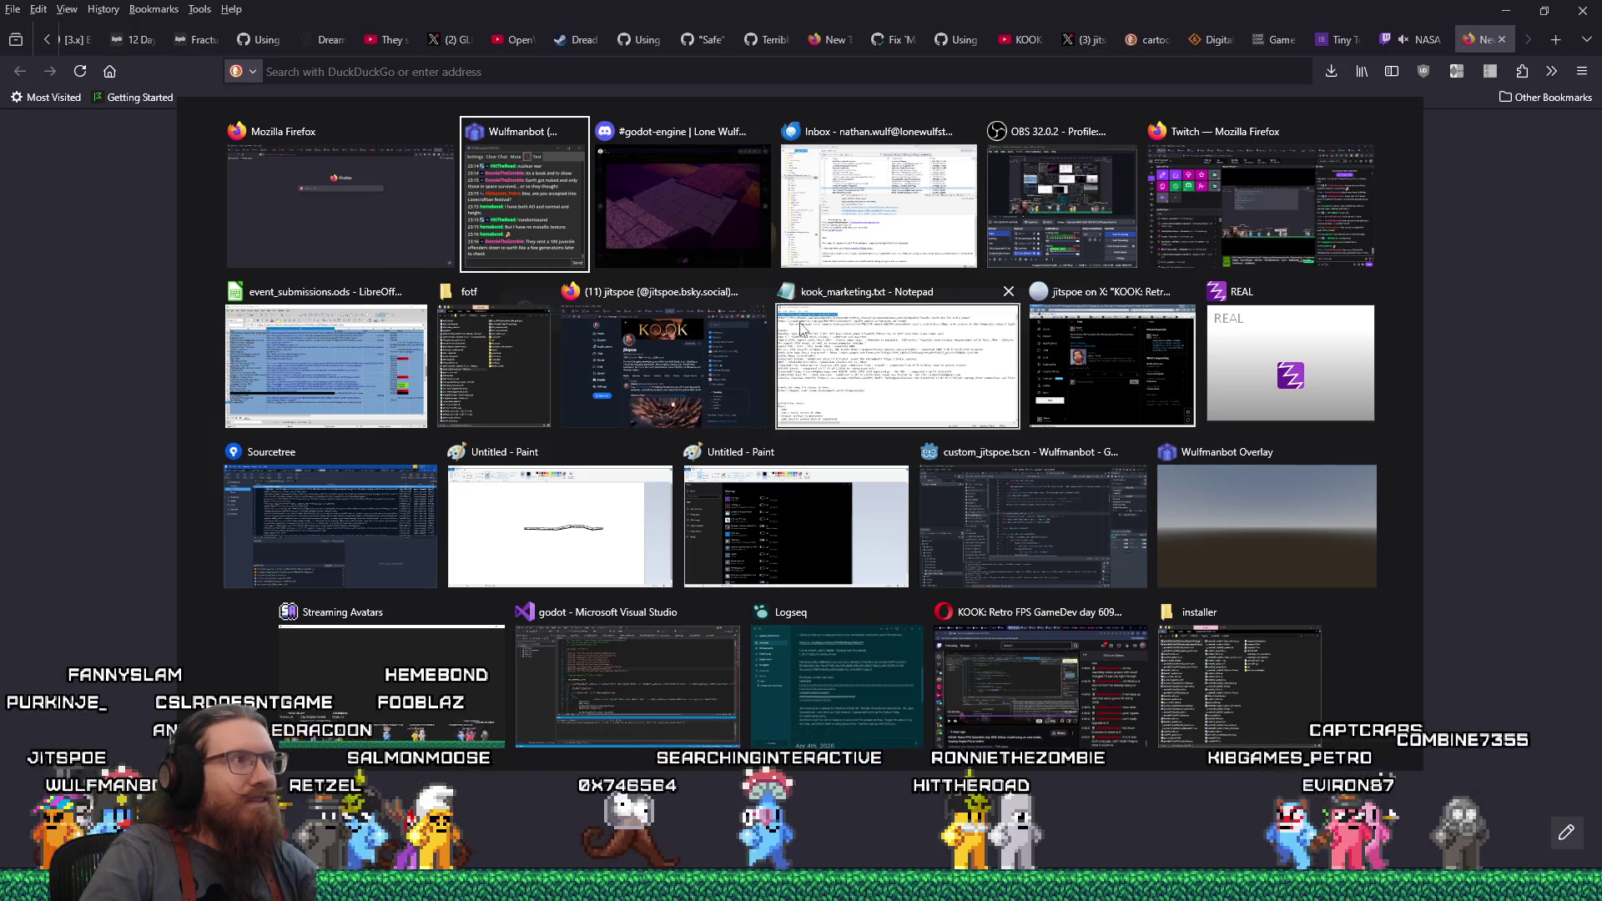
key("alt+shift+Tab")
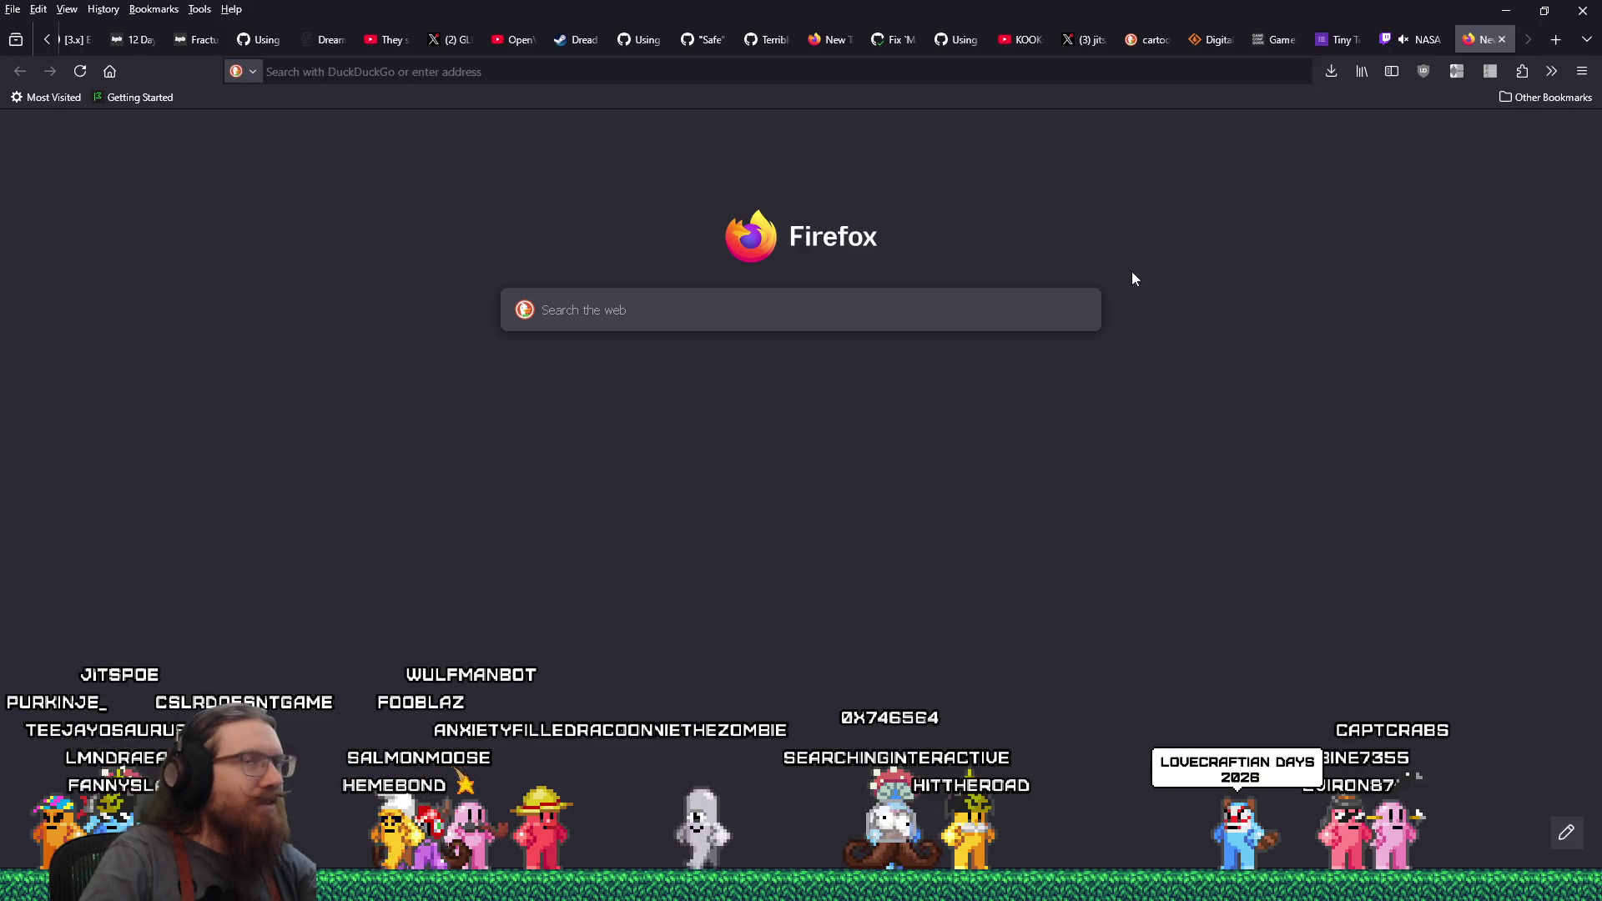
left_click(1144, 71)
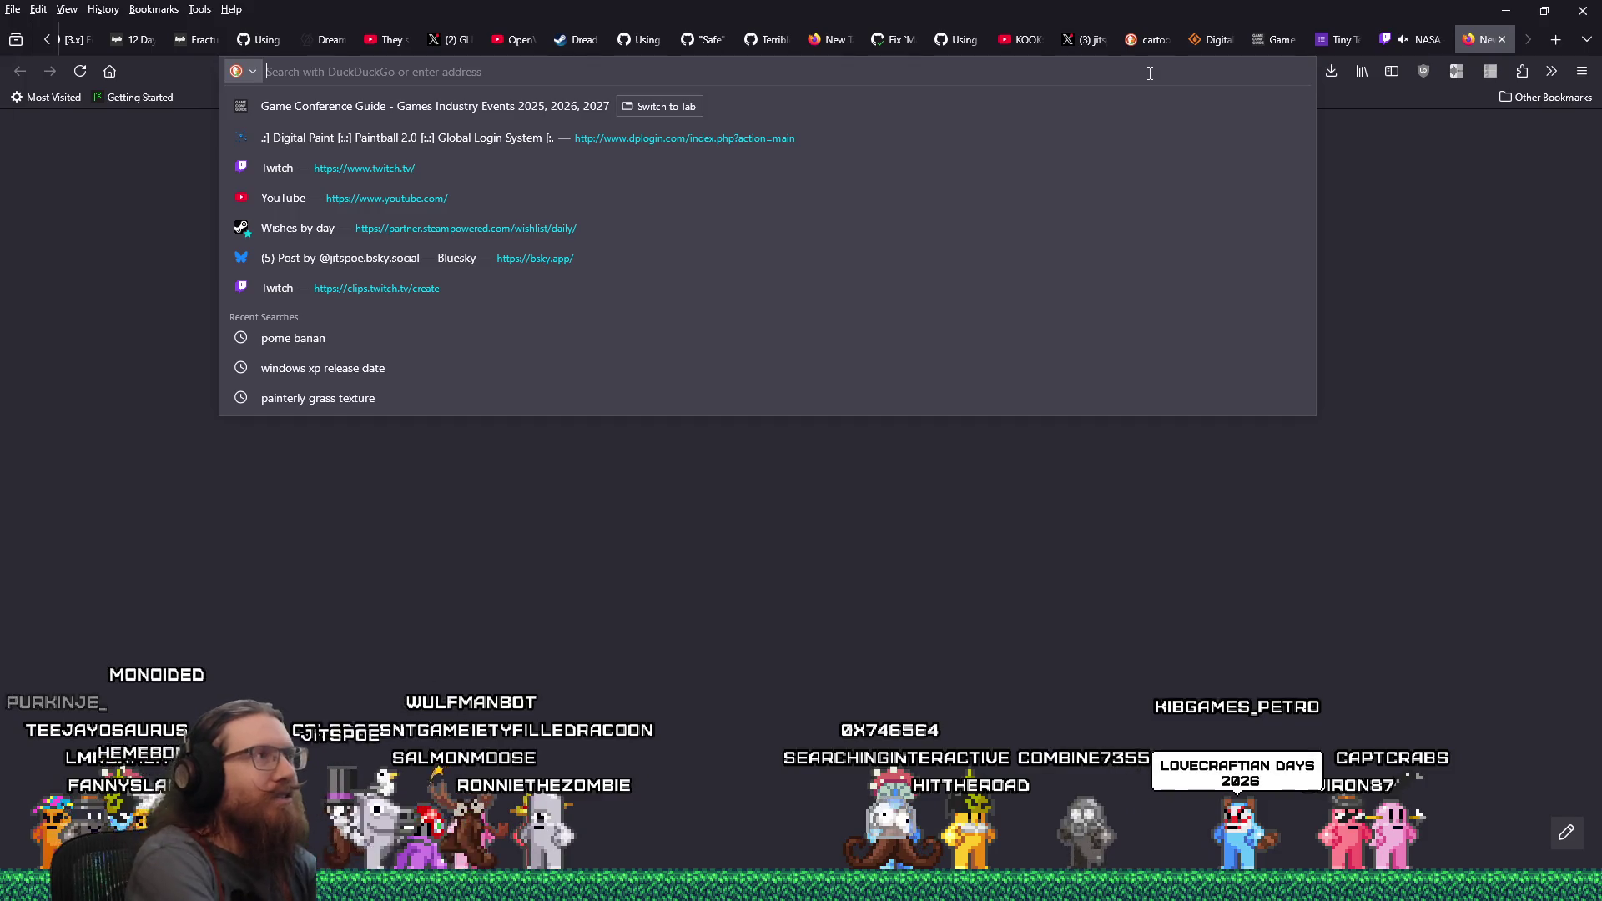
type("lovecraft.fandom.com/")
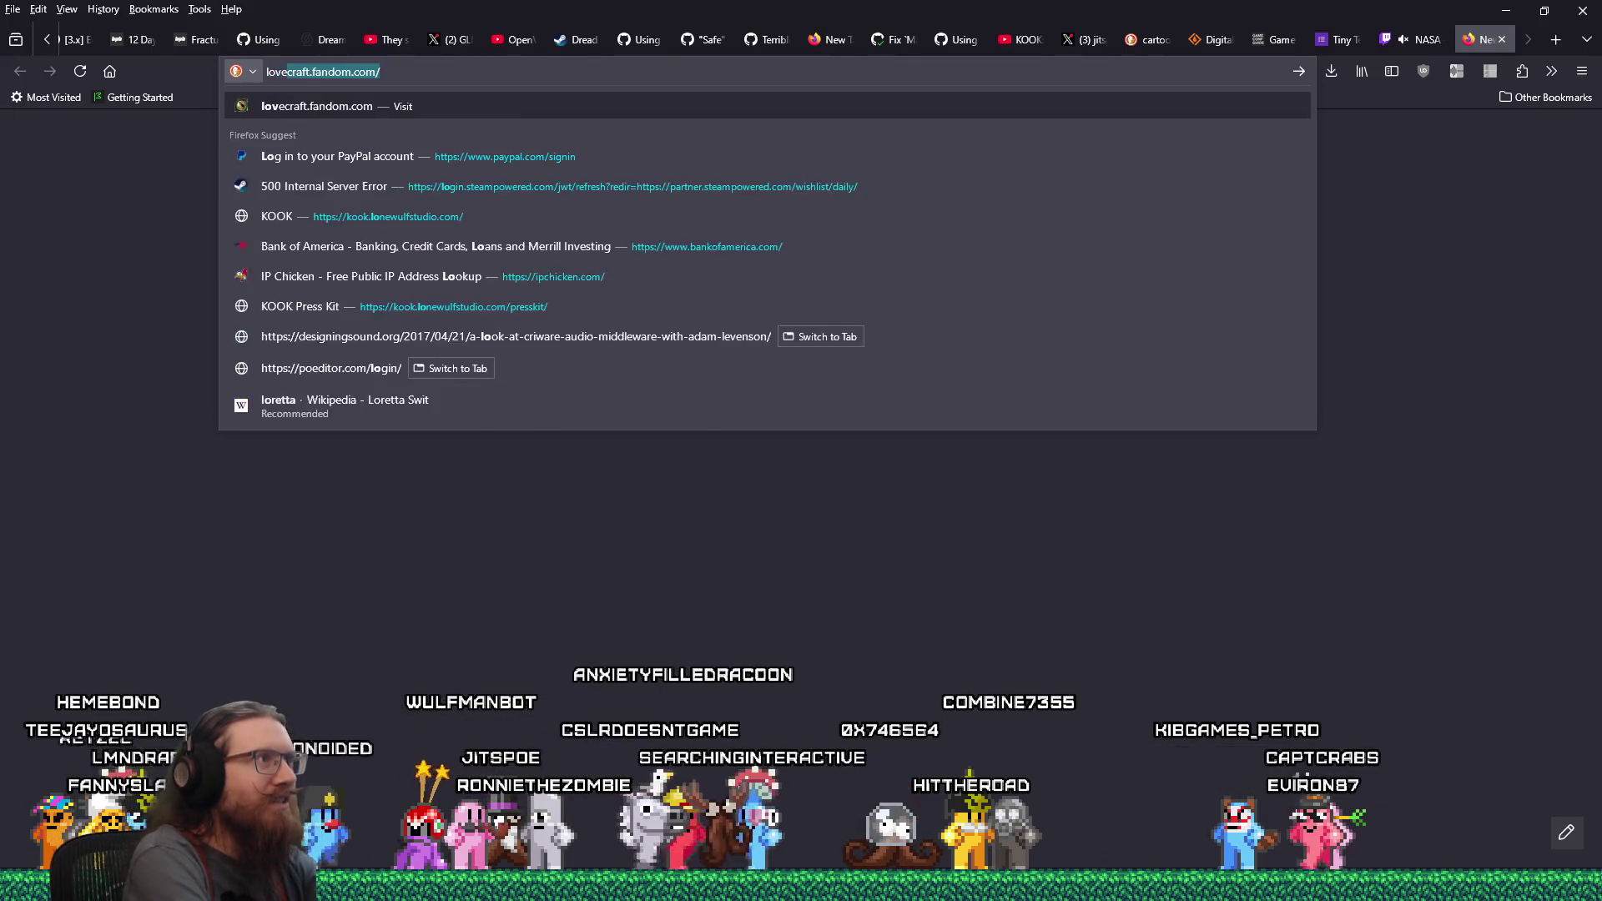
type("ftian days")
key("Return")
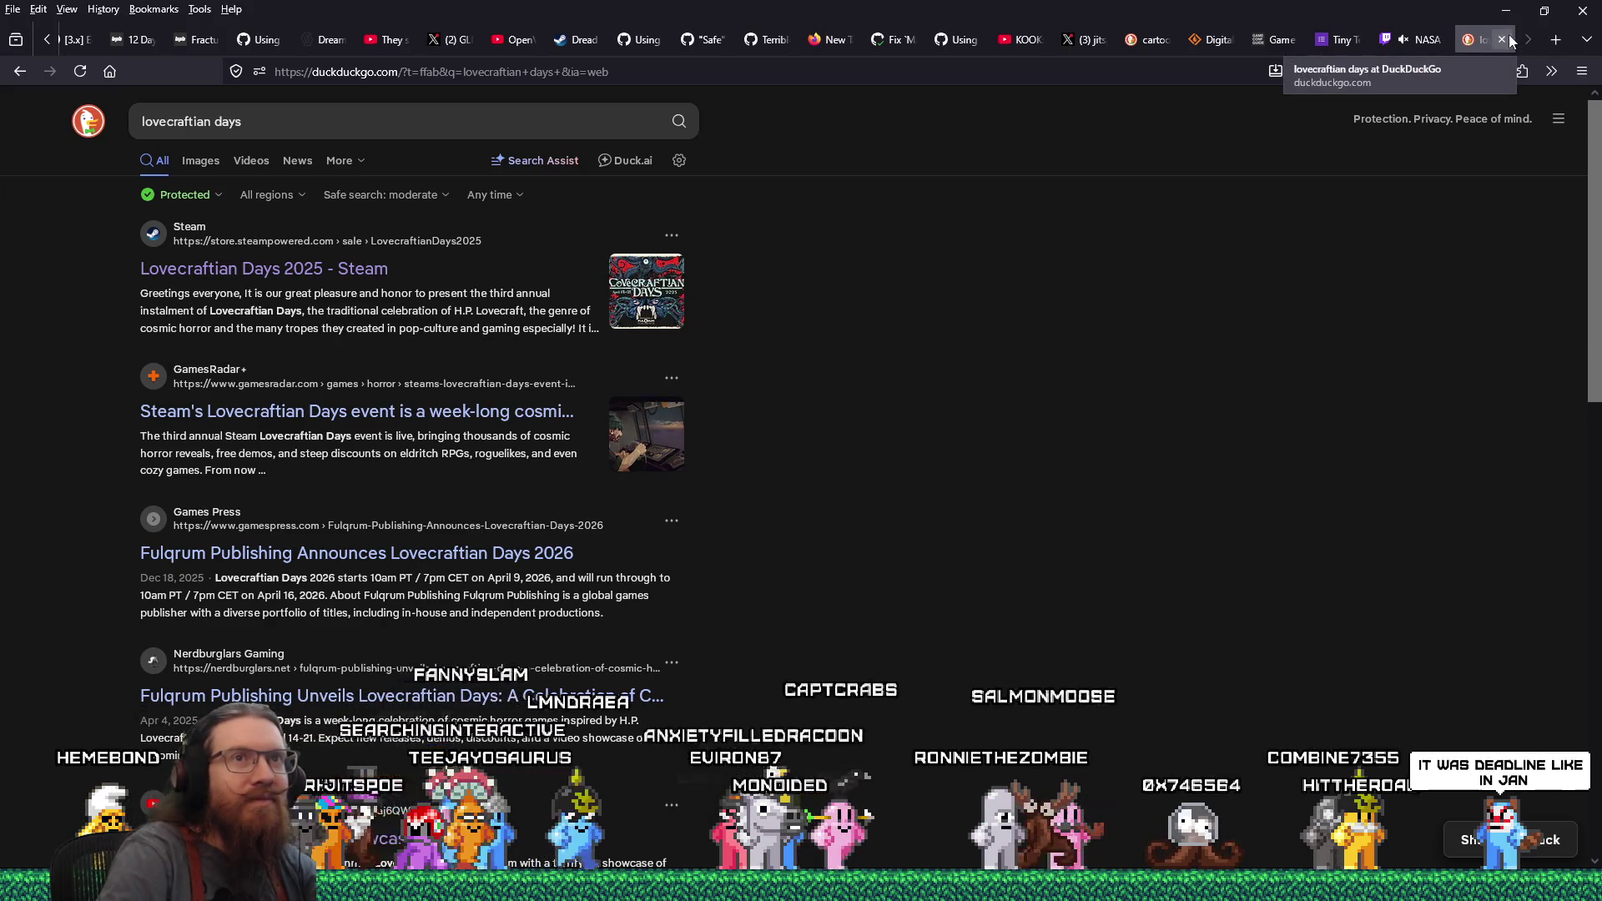
left_click(1493, 40)
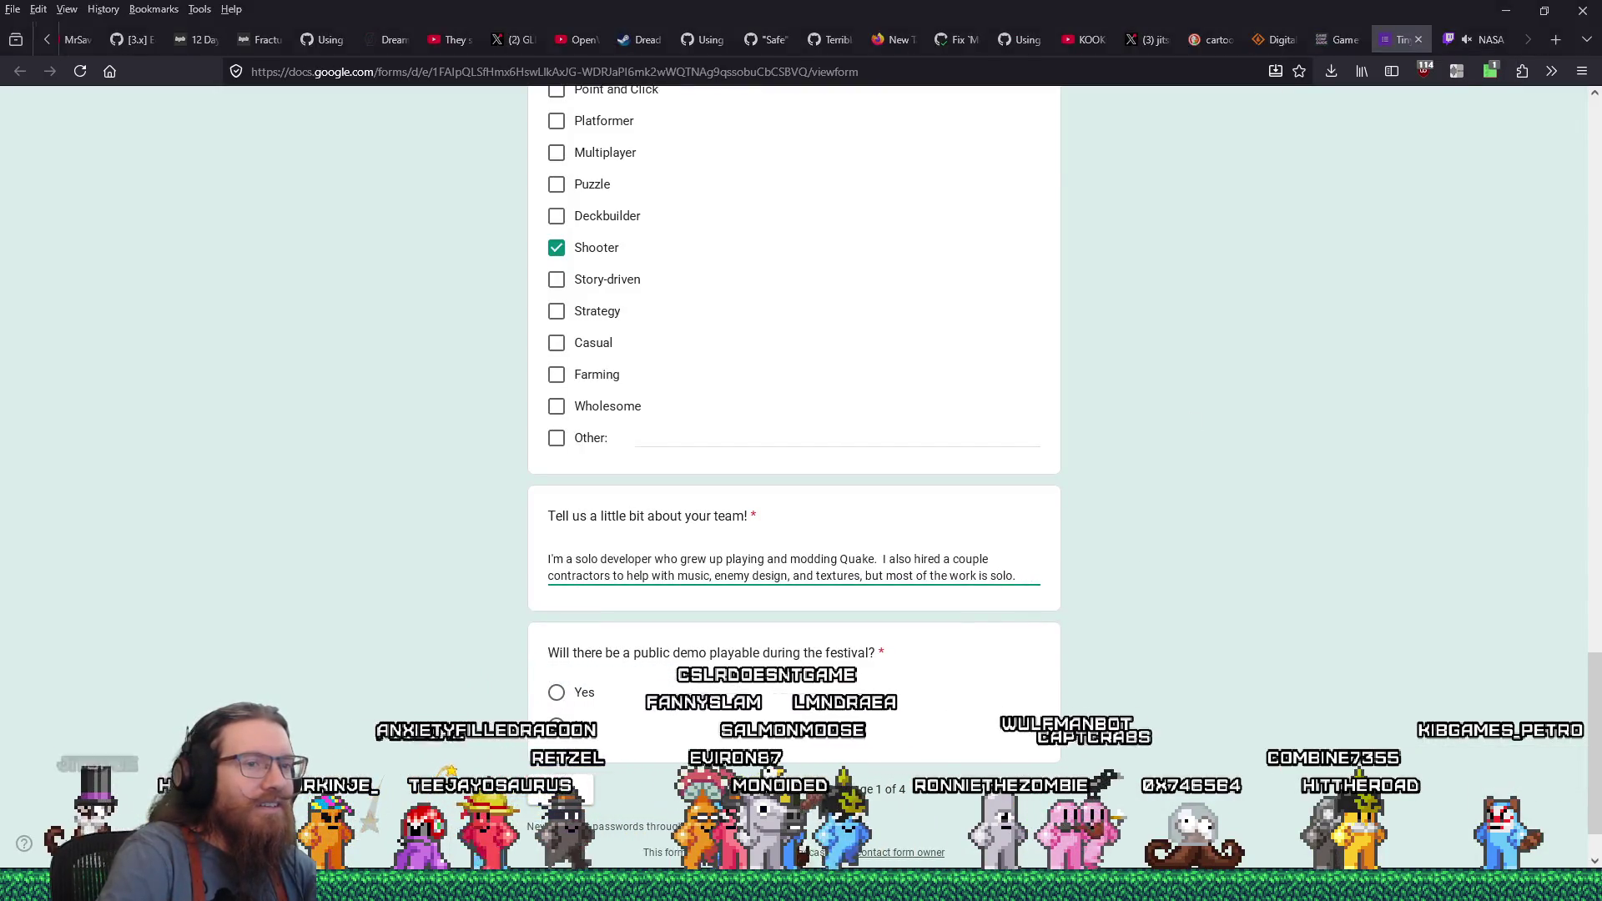
In event_submissions.ods, commit the B60 form link and check Lovecraftian Days 2026's Status, then return to Firefox
key("alt+Tab")
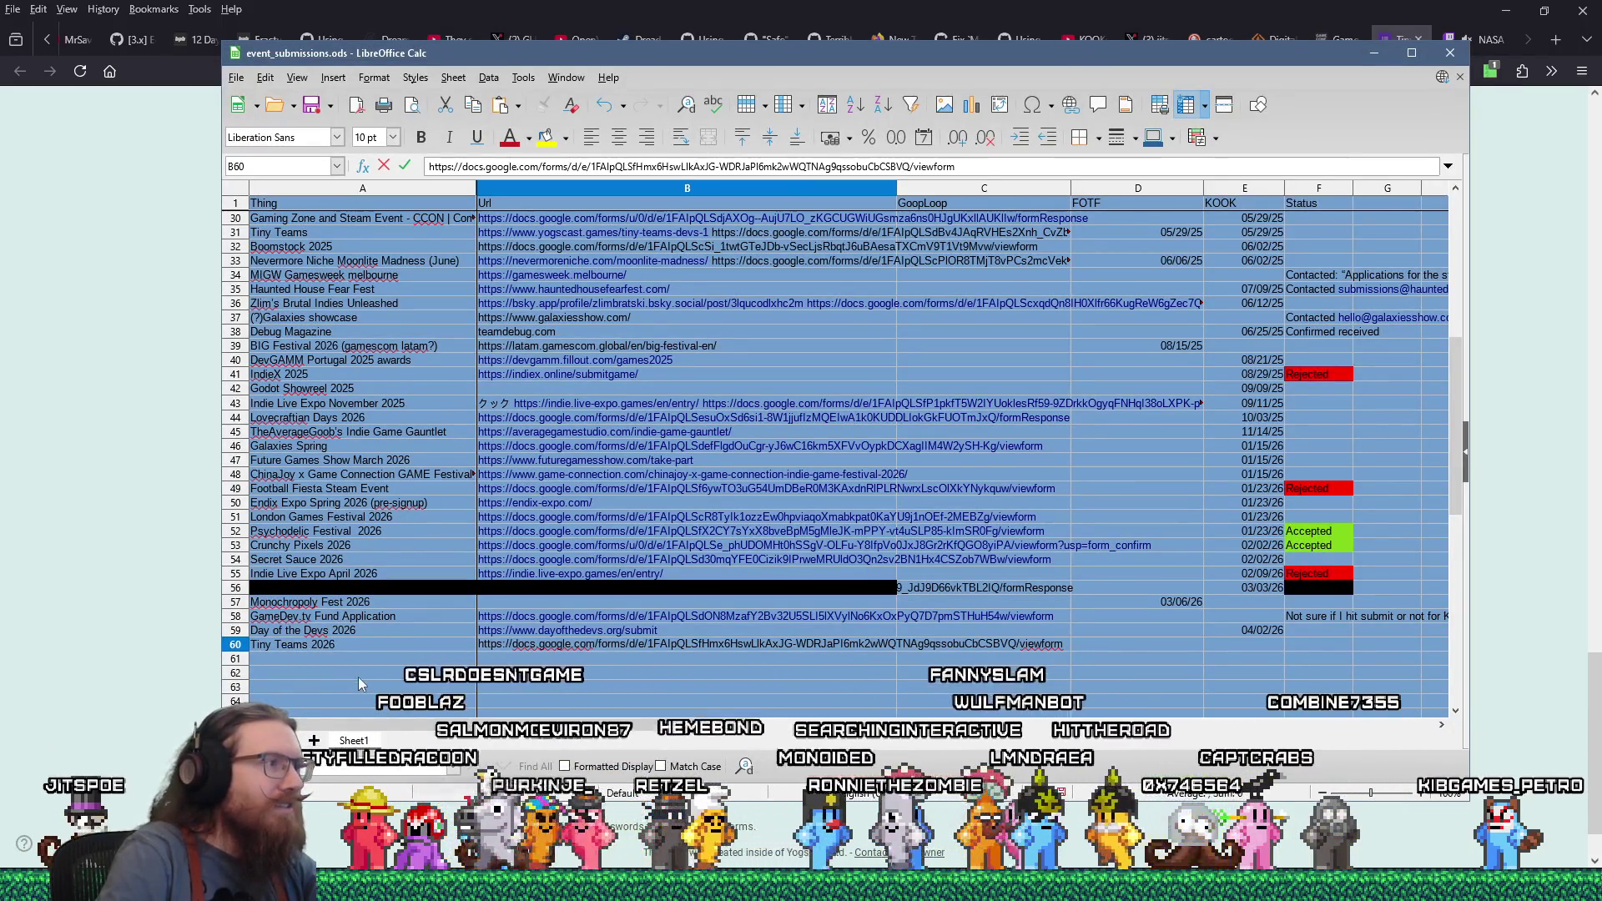
left_click(398, 418)
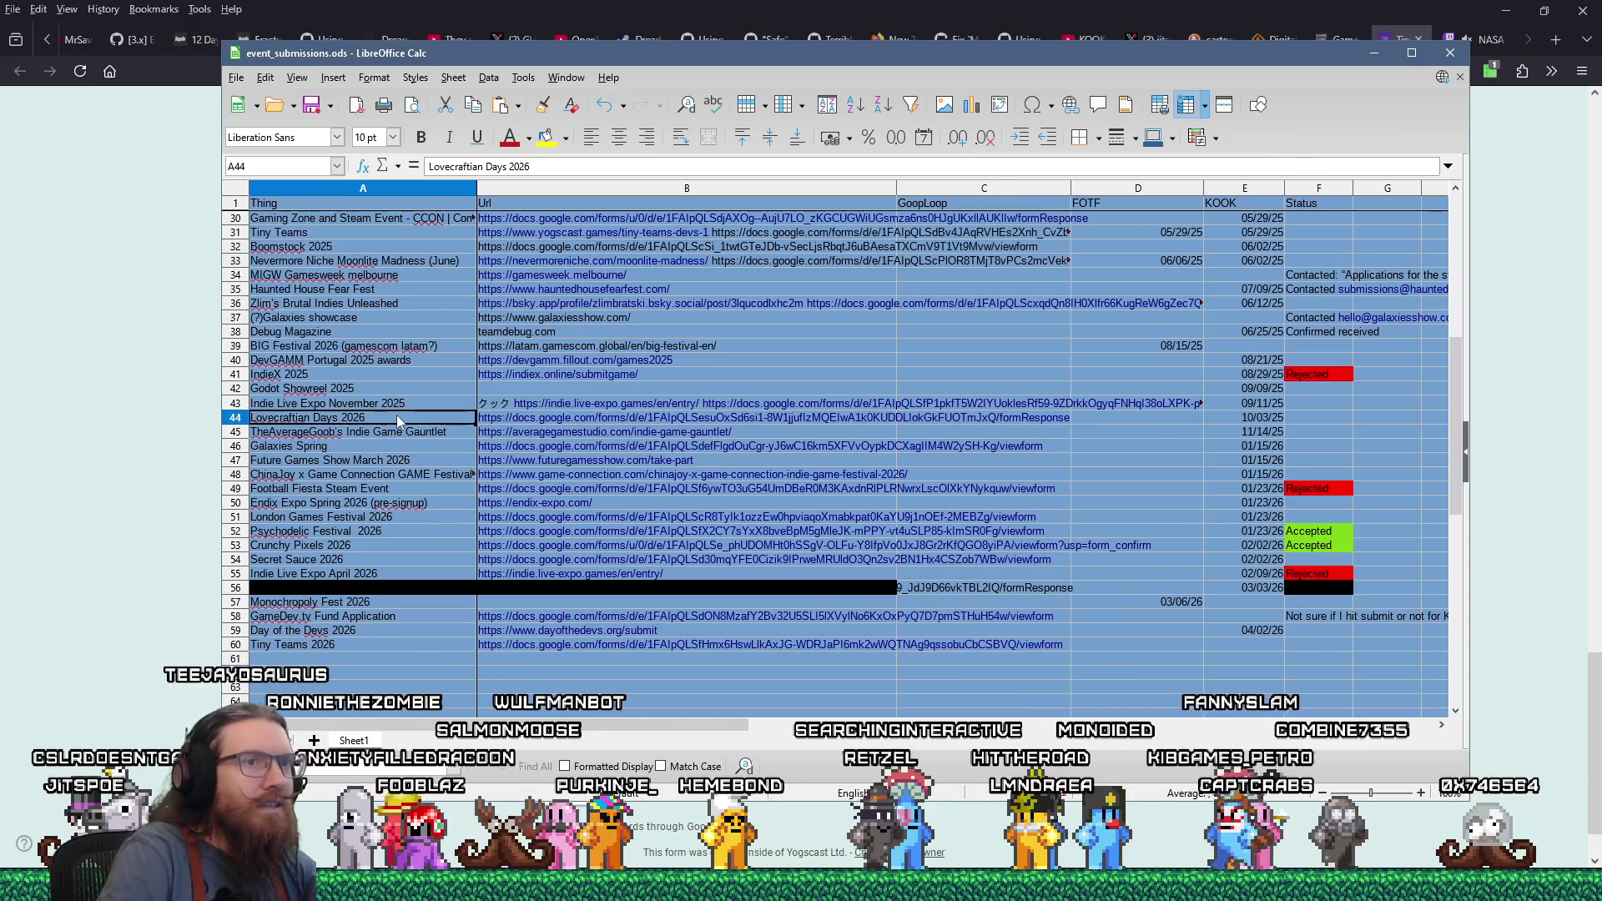
type("10/03/25")
left_click(1307, 419)
mouse_move(551, 724)
left_mouse_down()
mouse_move(634, 722)
mouse_move(527, 693)
left_mouse_up()
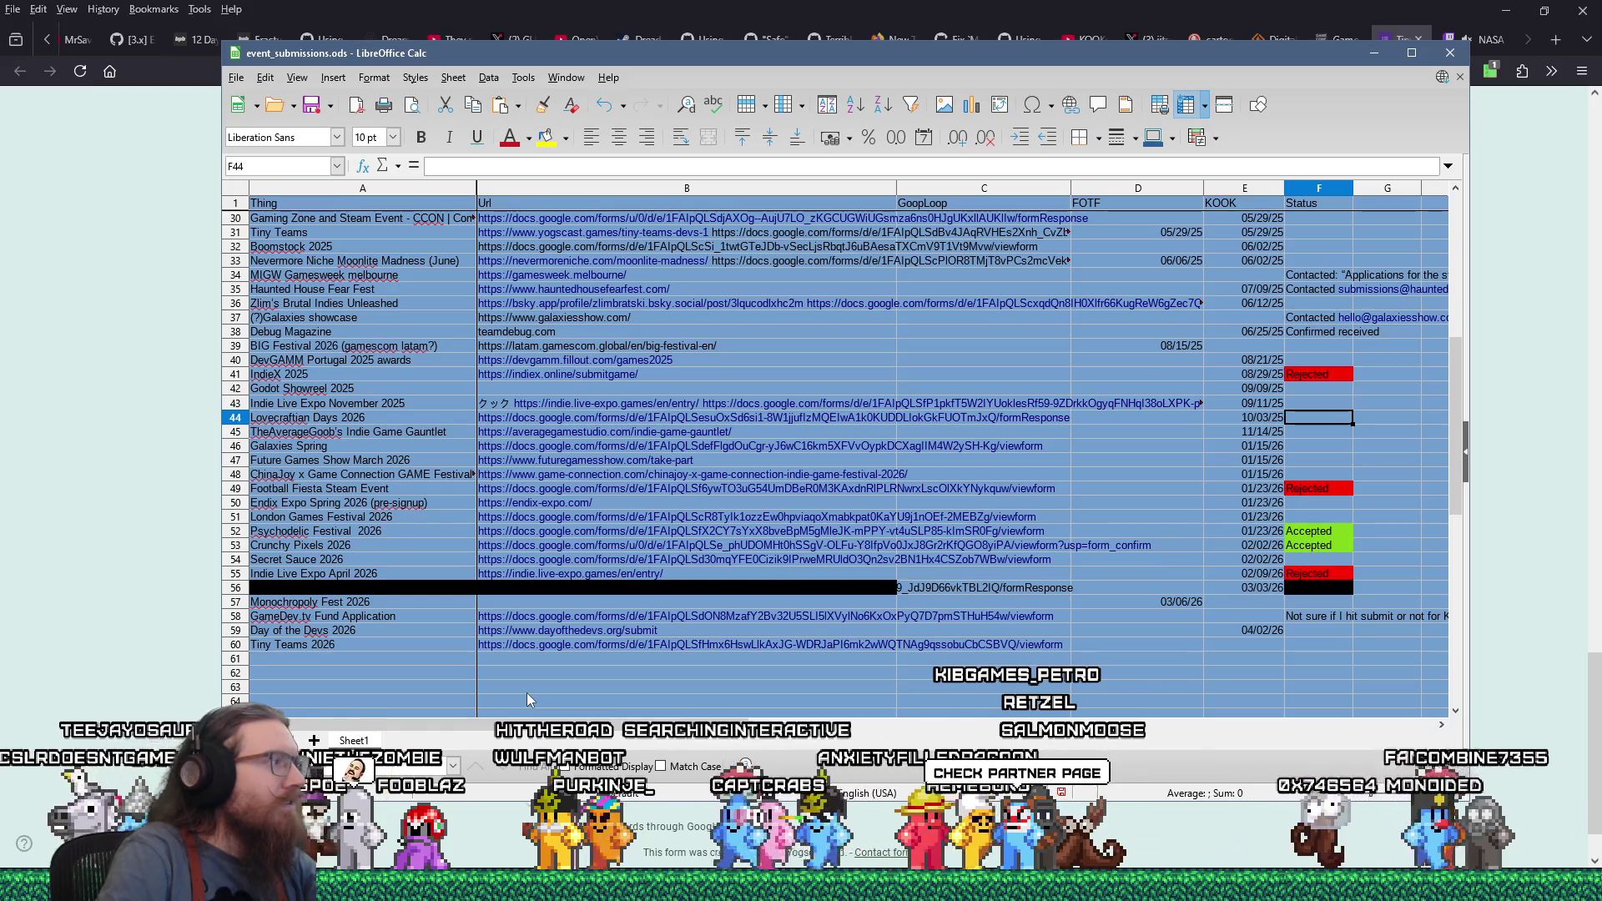
key("alt+Tab")
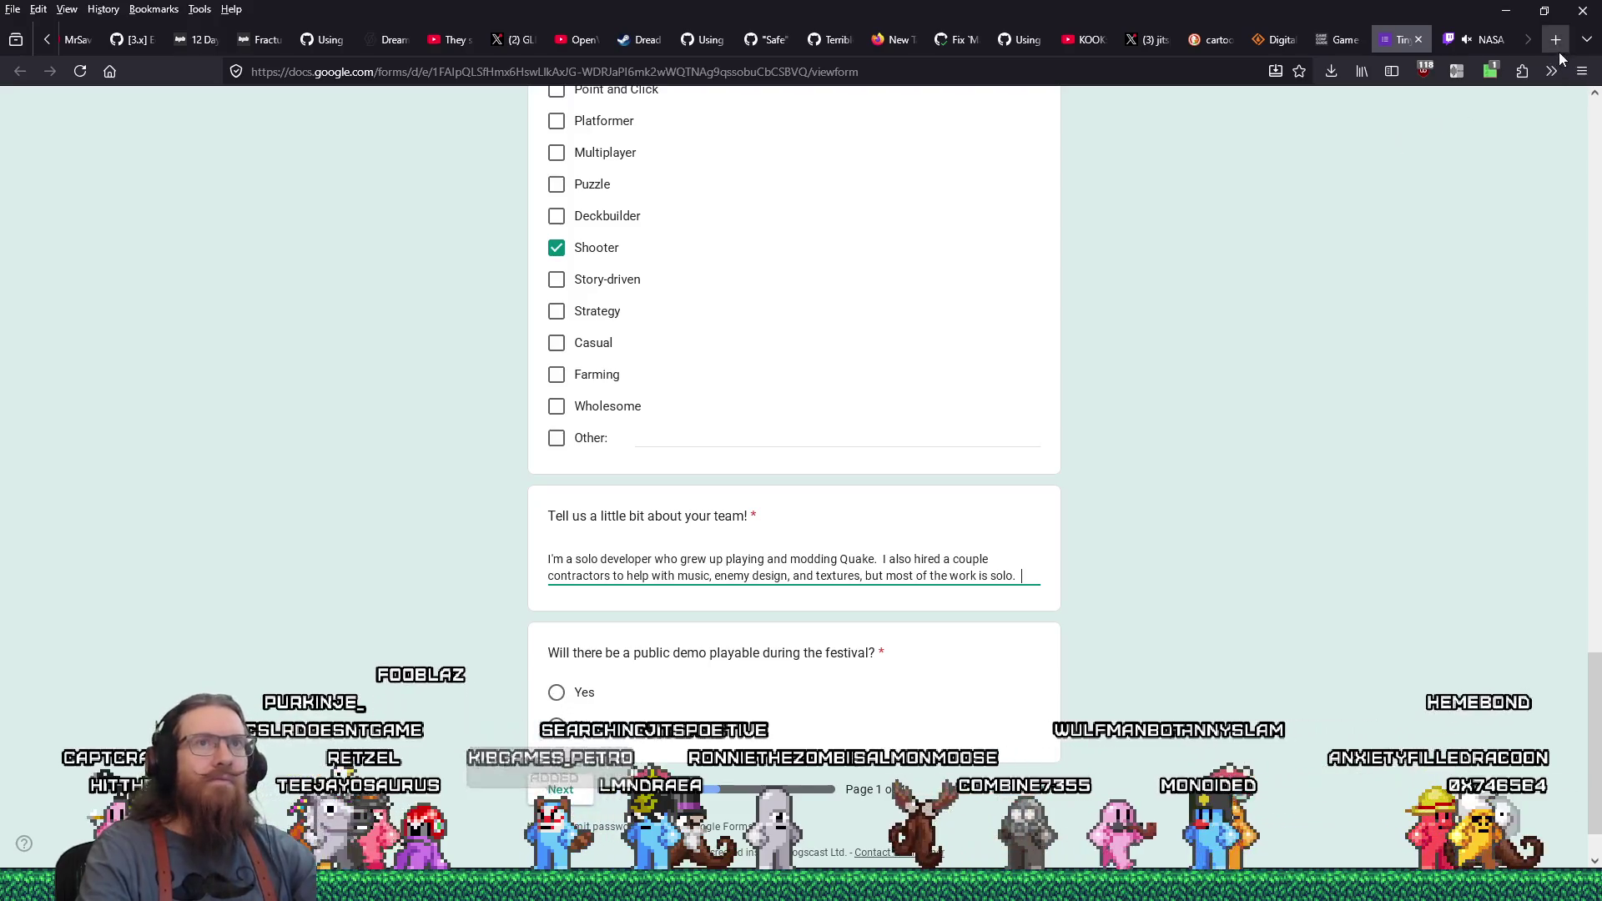
Open a new Firefox tab and clear the mistyped 'lo', leaving the address bar empty
key("ctrl+t")
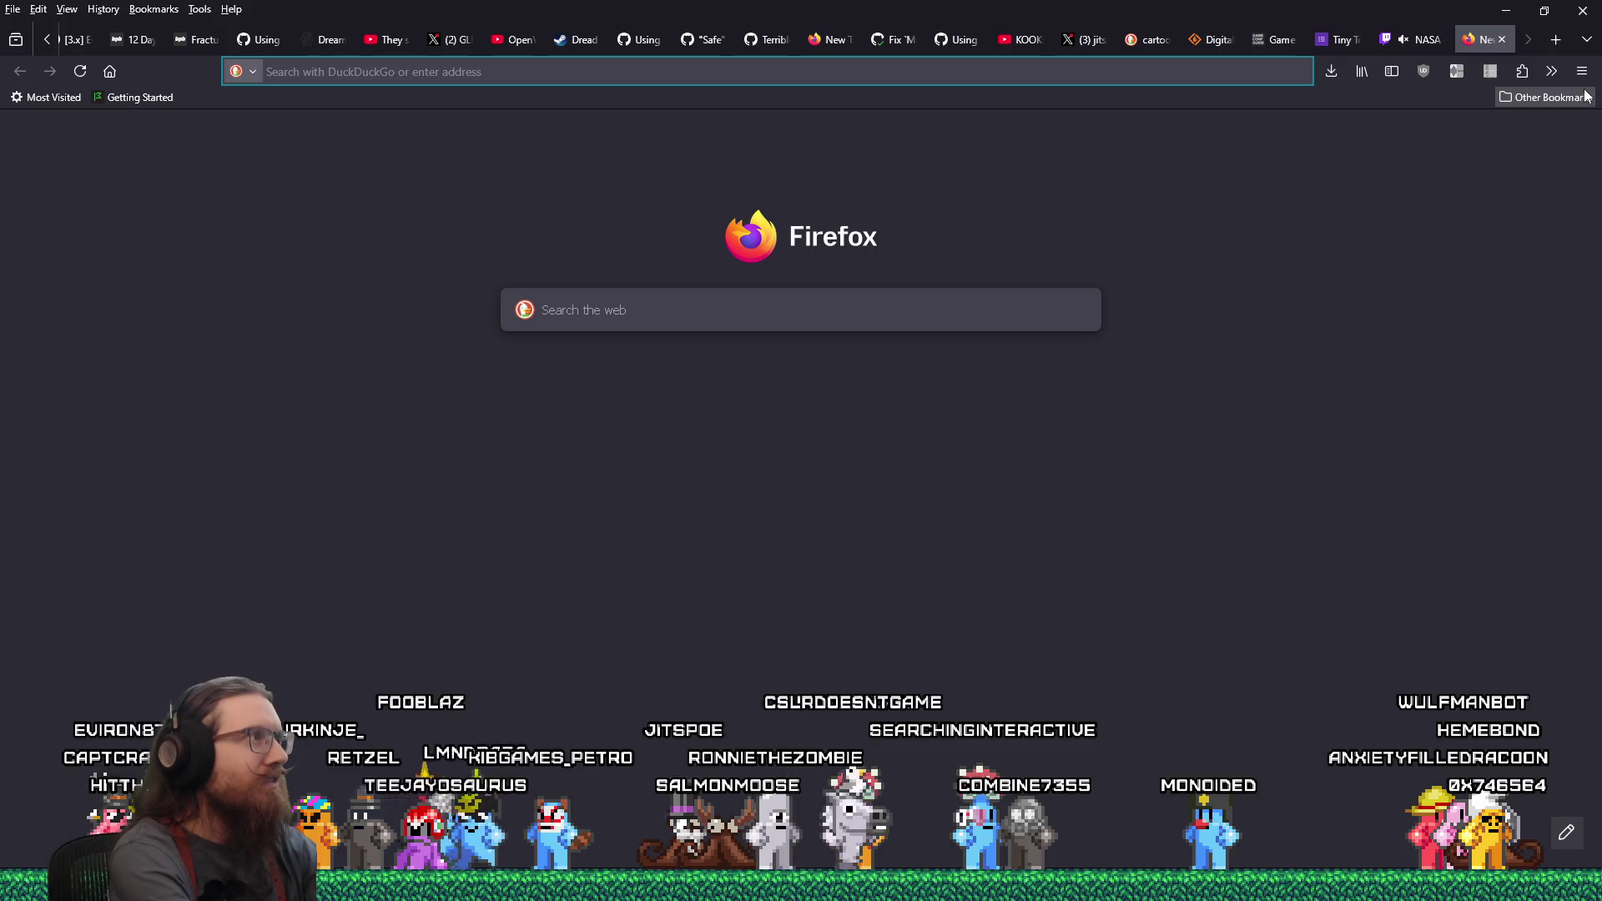
type("lofec")
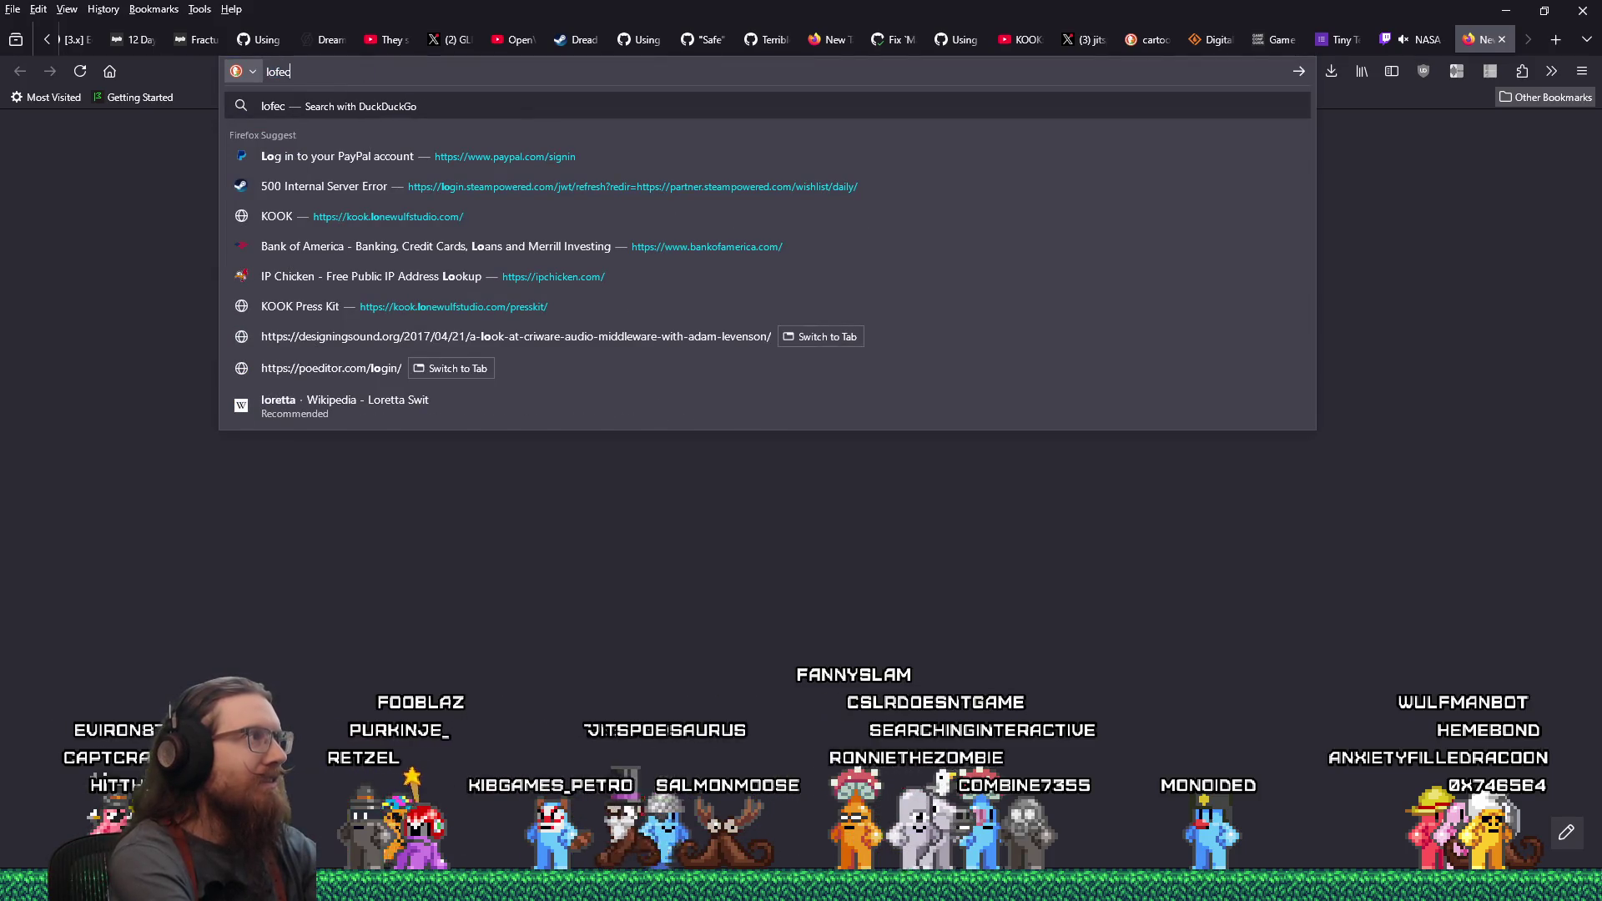
key("BackSpace")
key("BackSpace")
key("BackSpace")
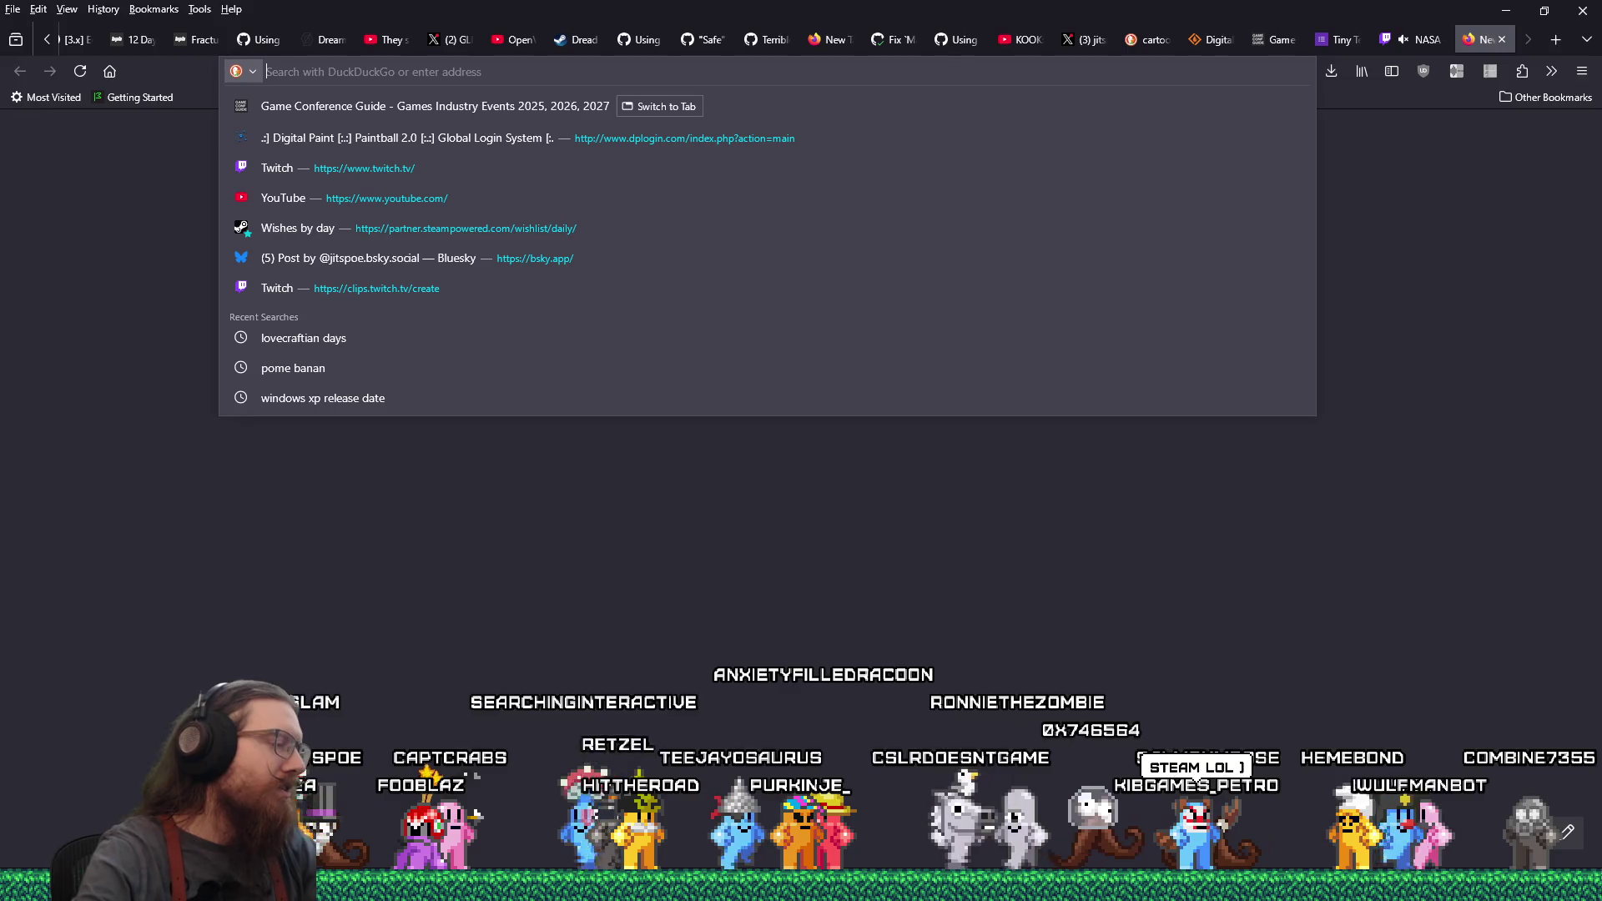
key("Escape")
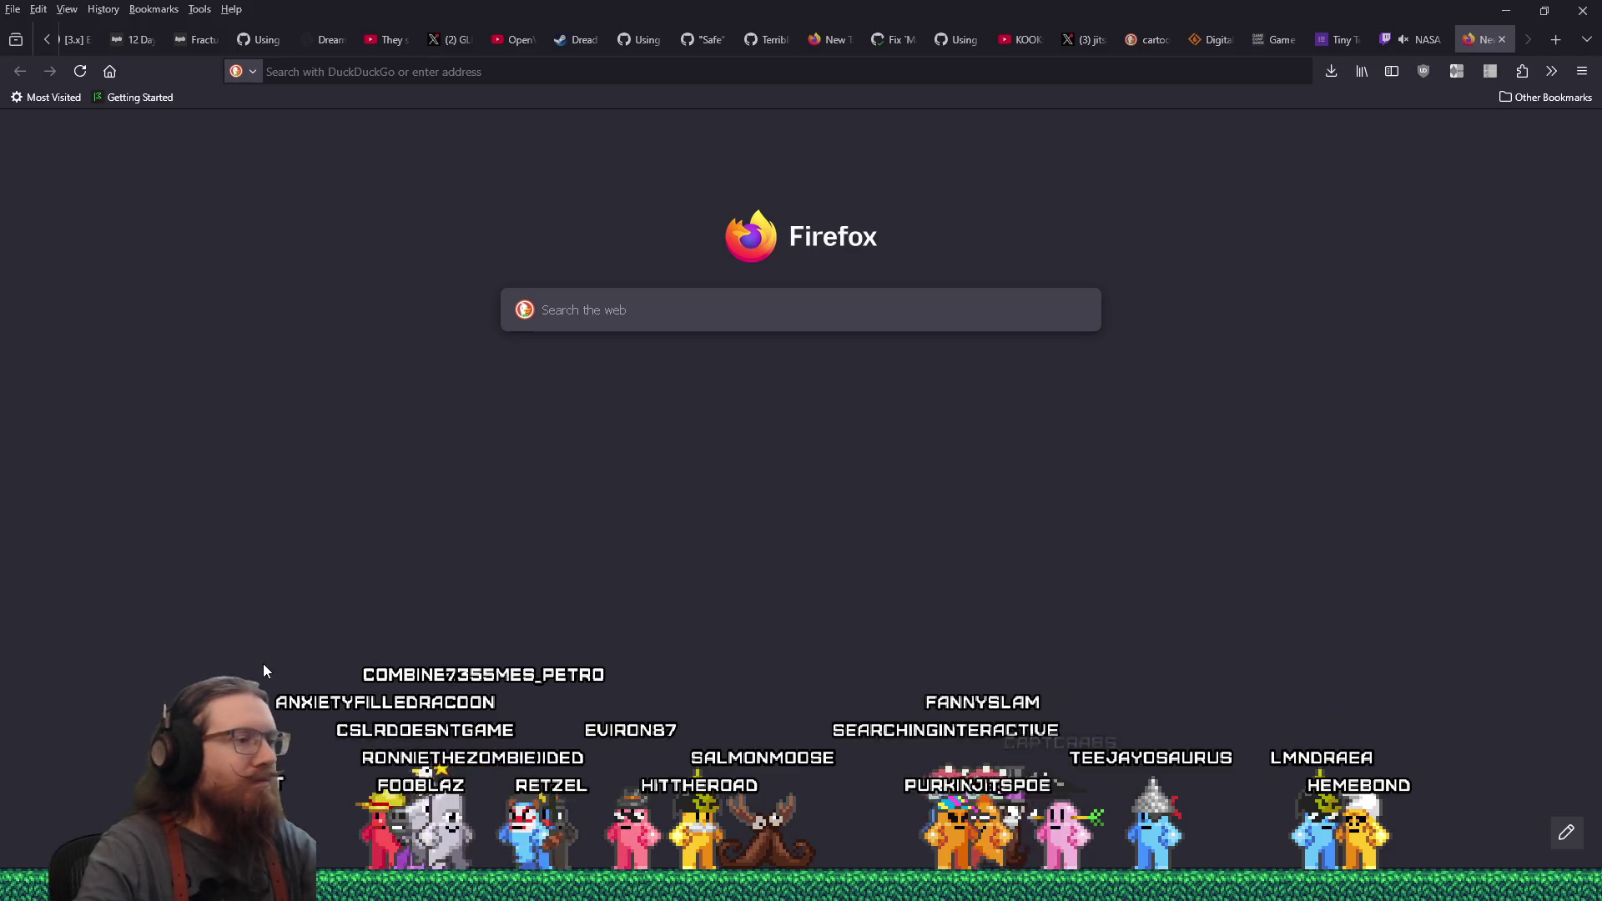
Display the taskbar thumbnails of the open Notepad windows to locate the marketing notes
mouse_move(801, 886)
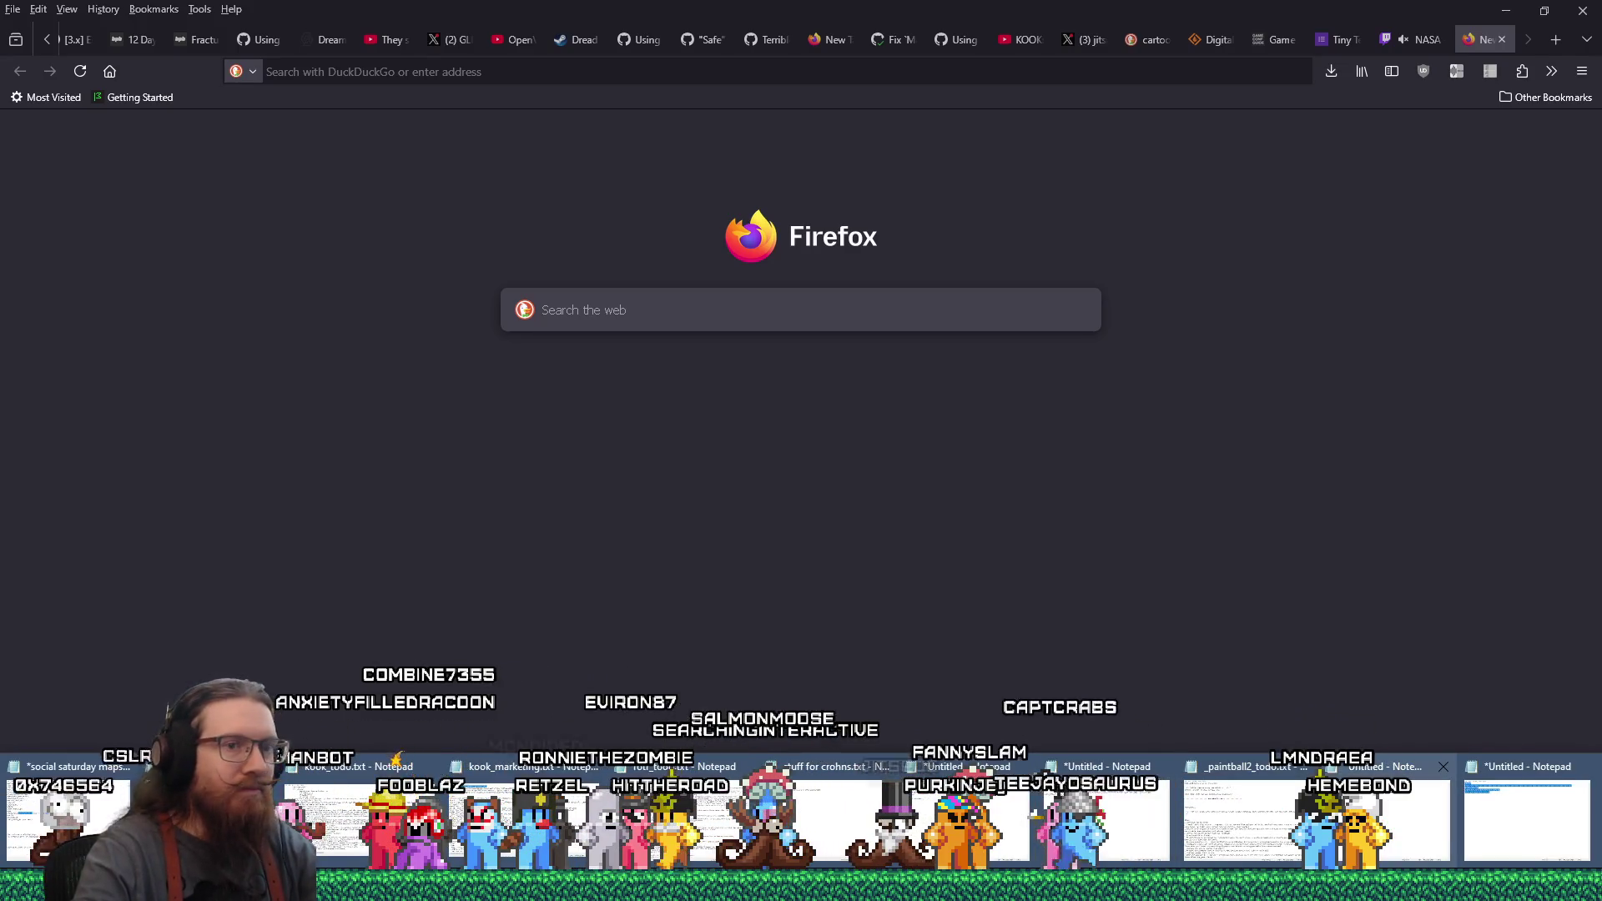
Append an 'Apr-09-16-2026 TBD Lovecraftian Days' entry to the end of kook_marketing.txt
left_click(519, 799)
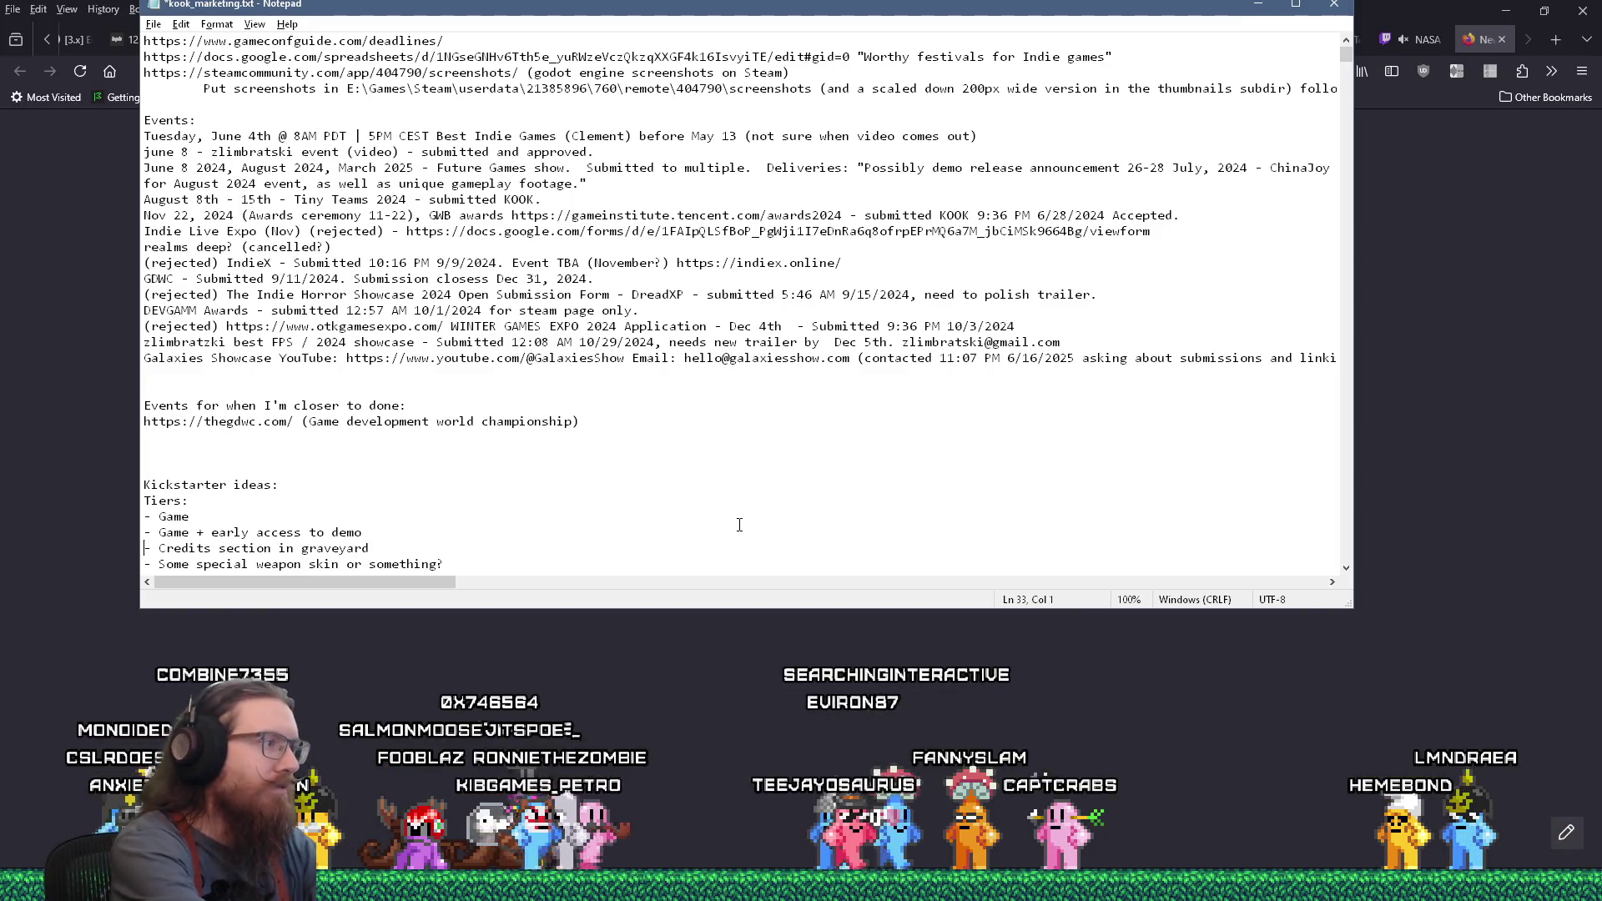
key("ctrl+End")
type("A")
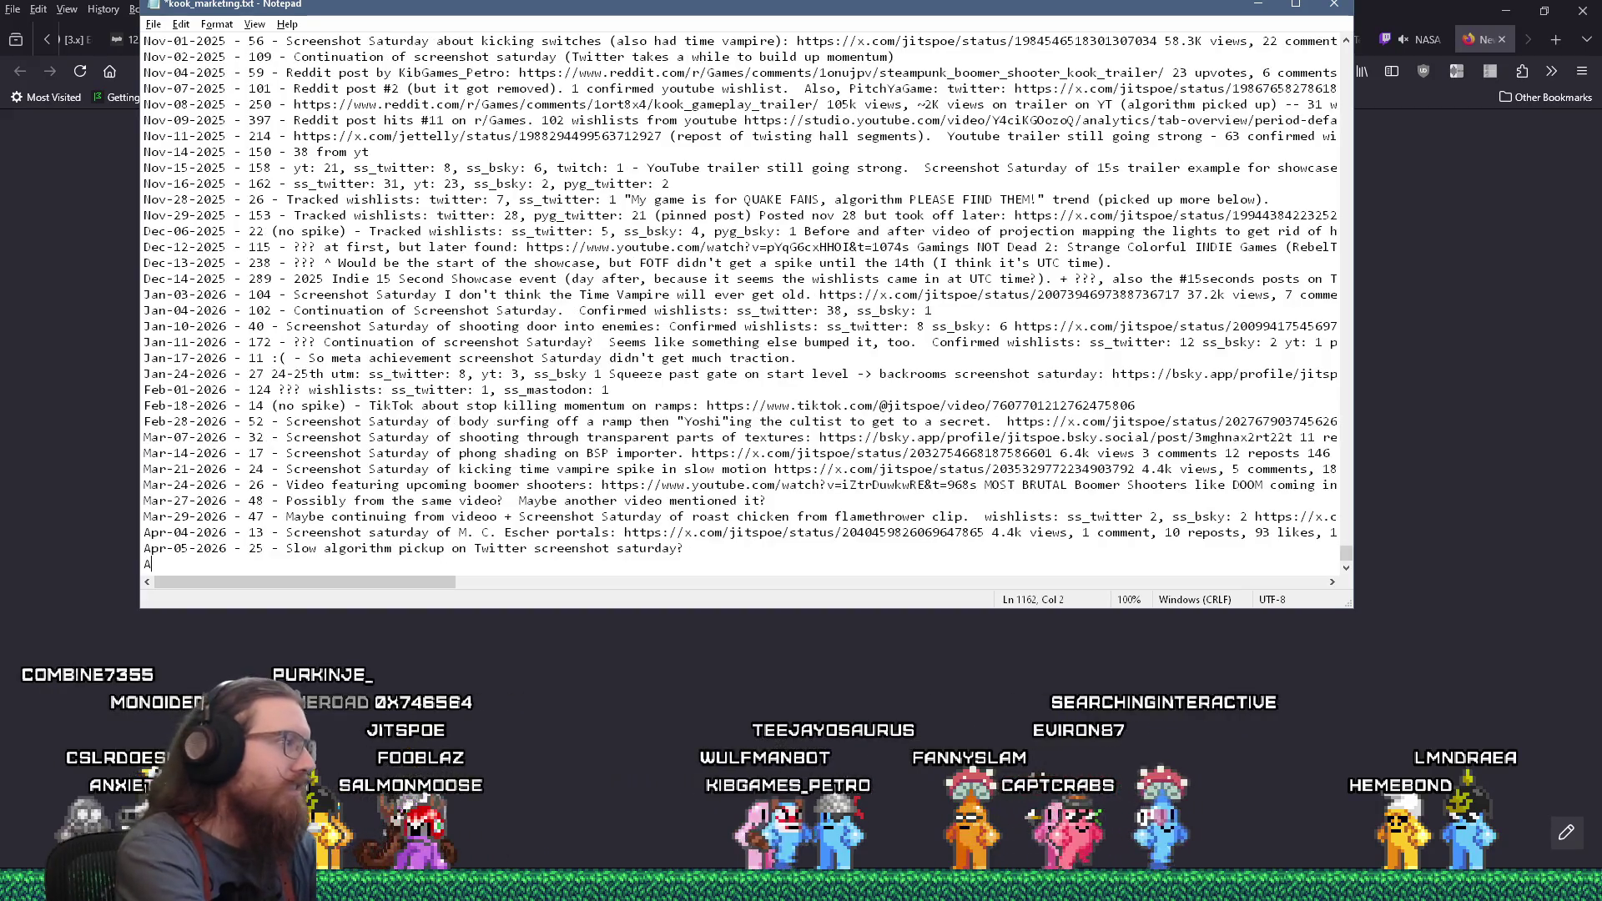
type("pr-0")
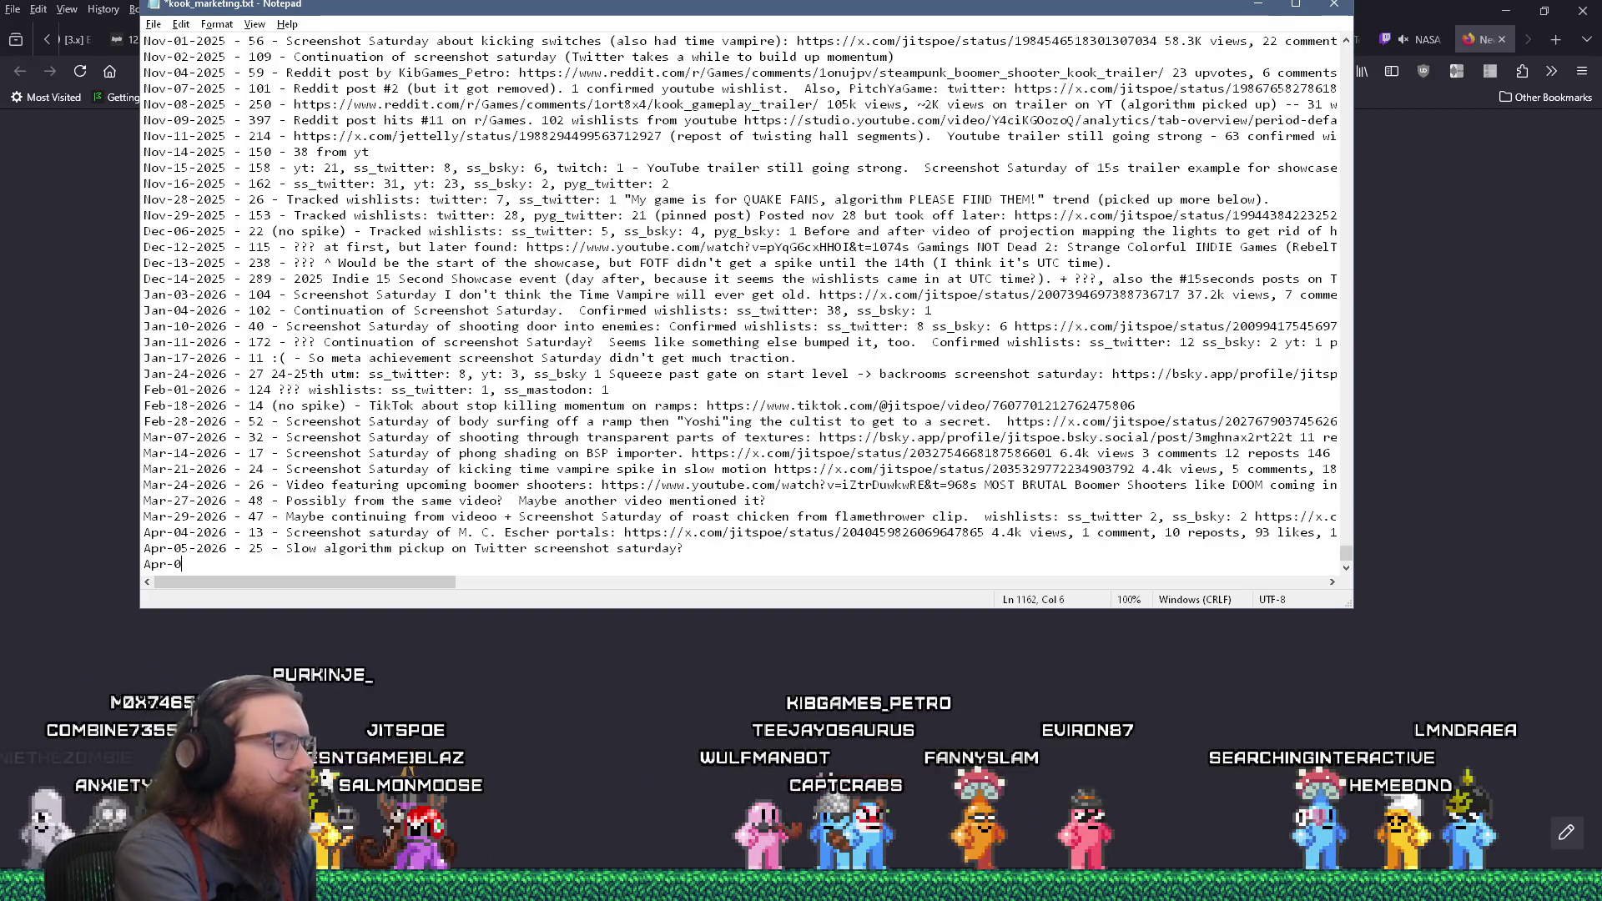
type("9-16  Lovecr")
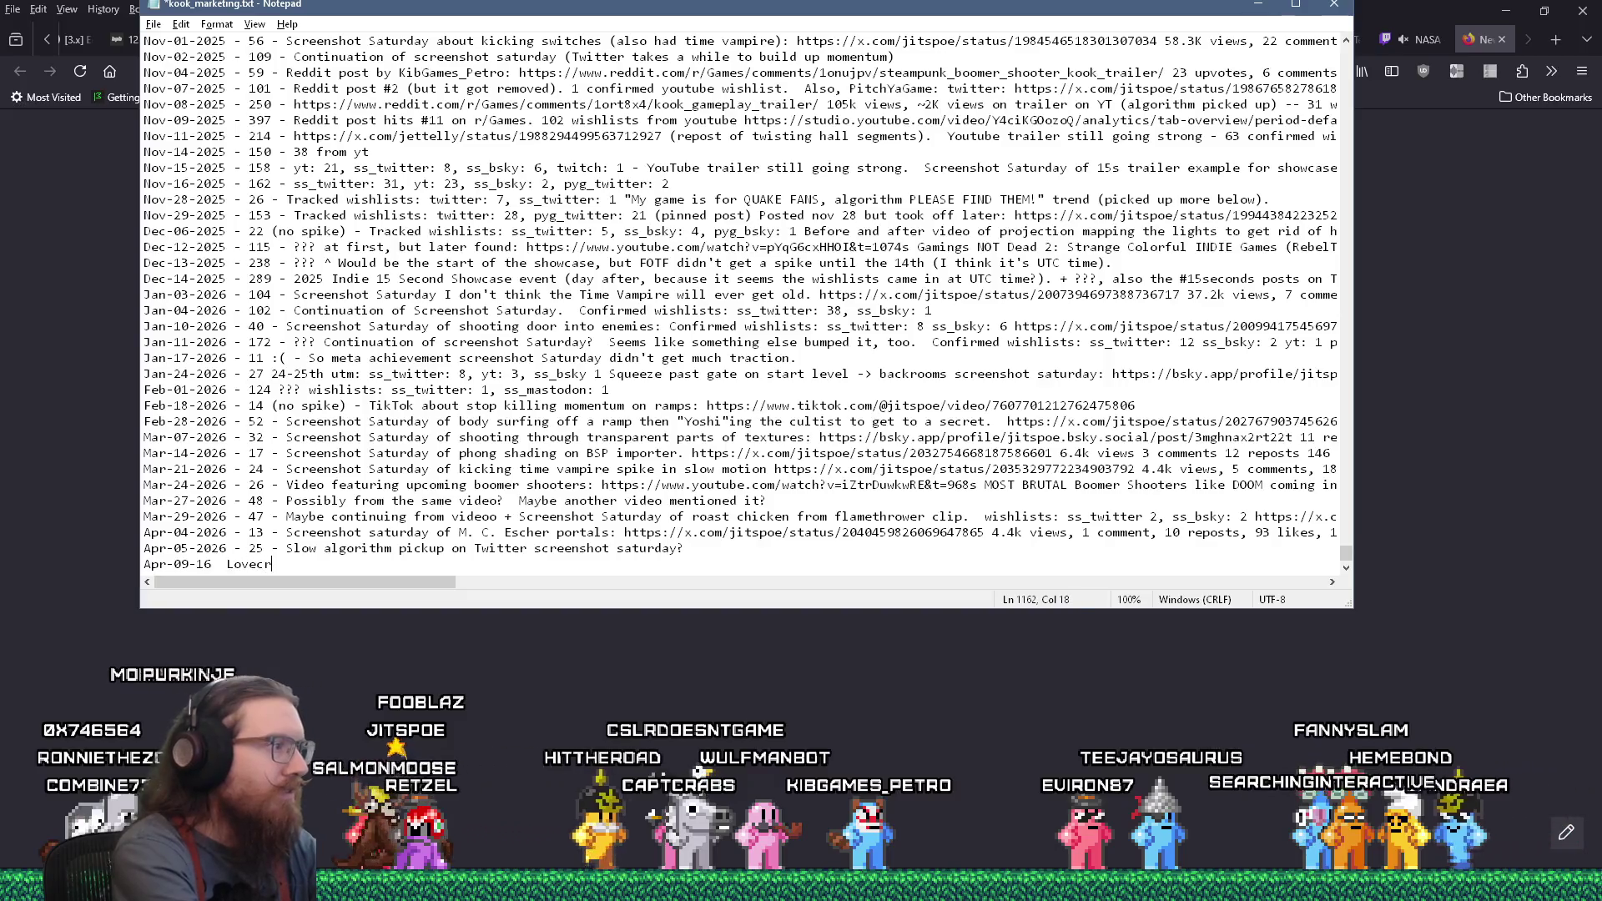
type("aftian Days")
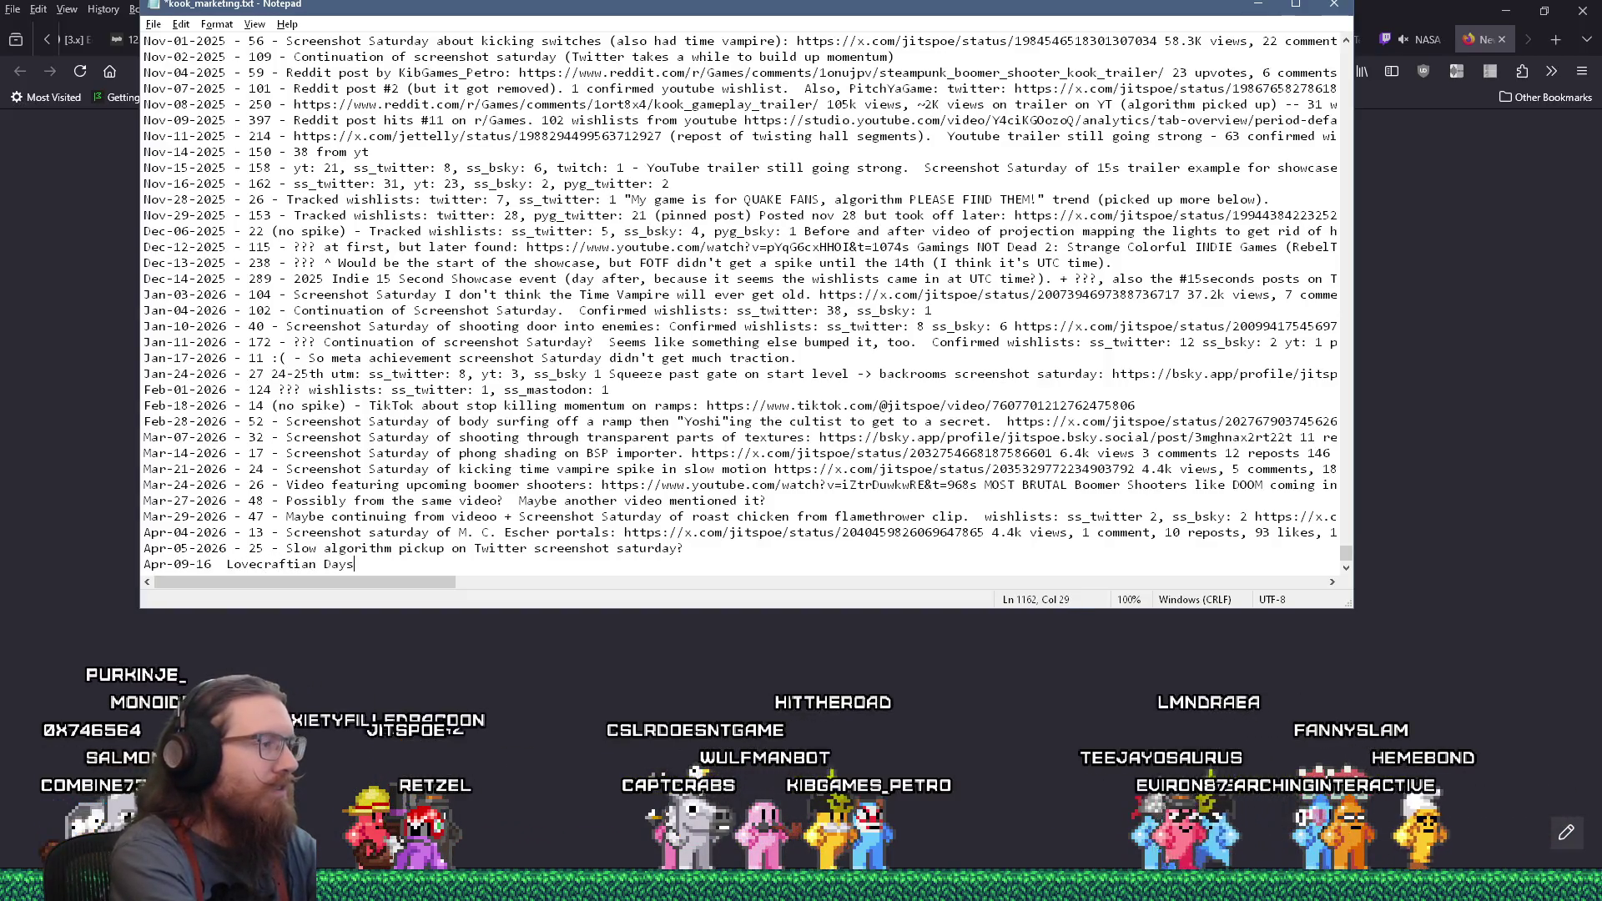
key("Return")
left_click(215, 548)
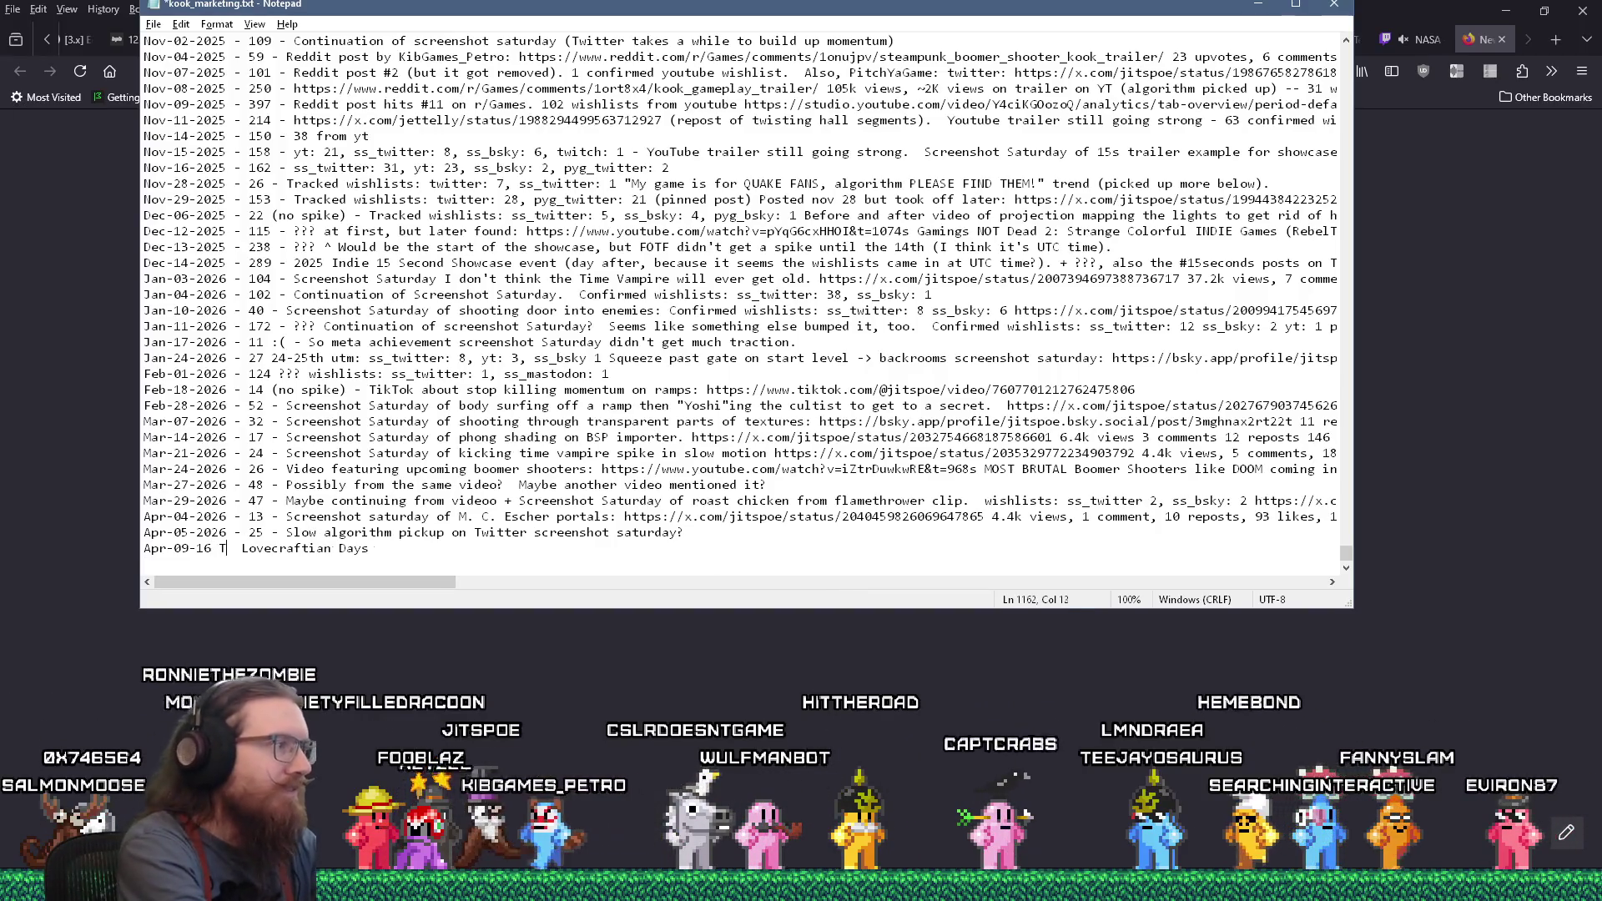
type("BD")
left_click(233, 548)
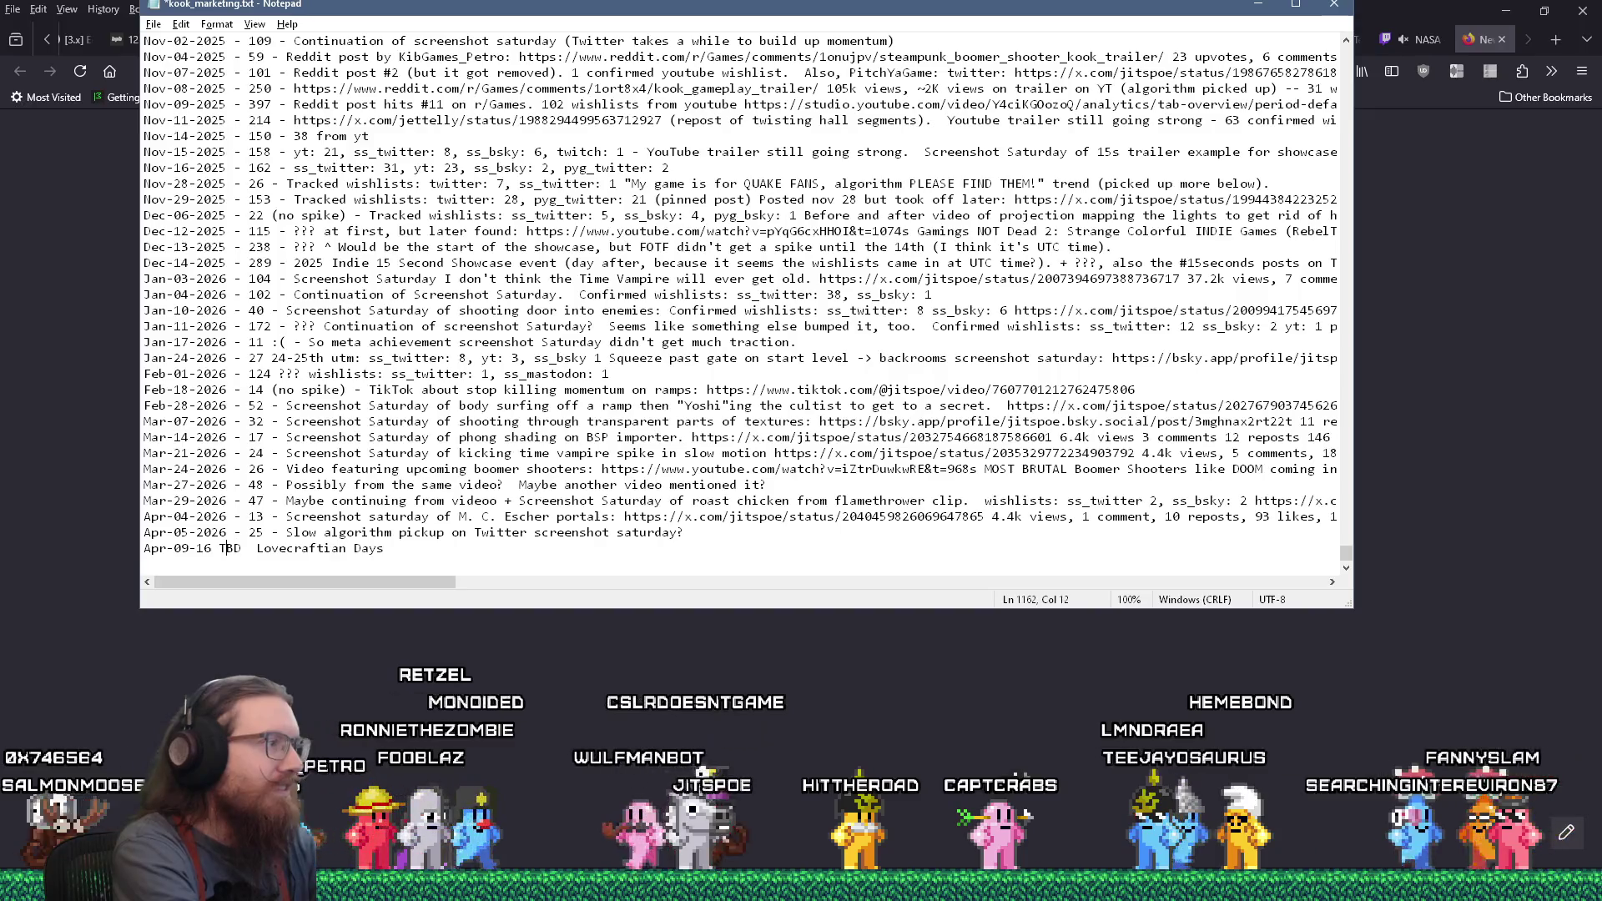
left_click(218, 548)
type("-202")
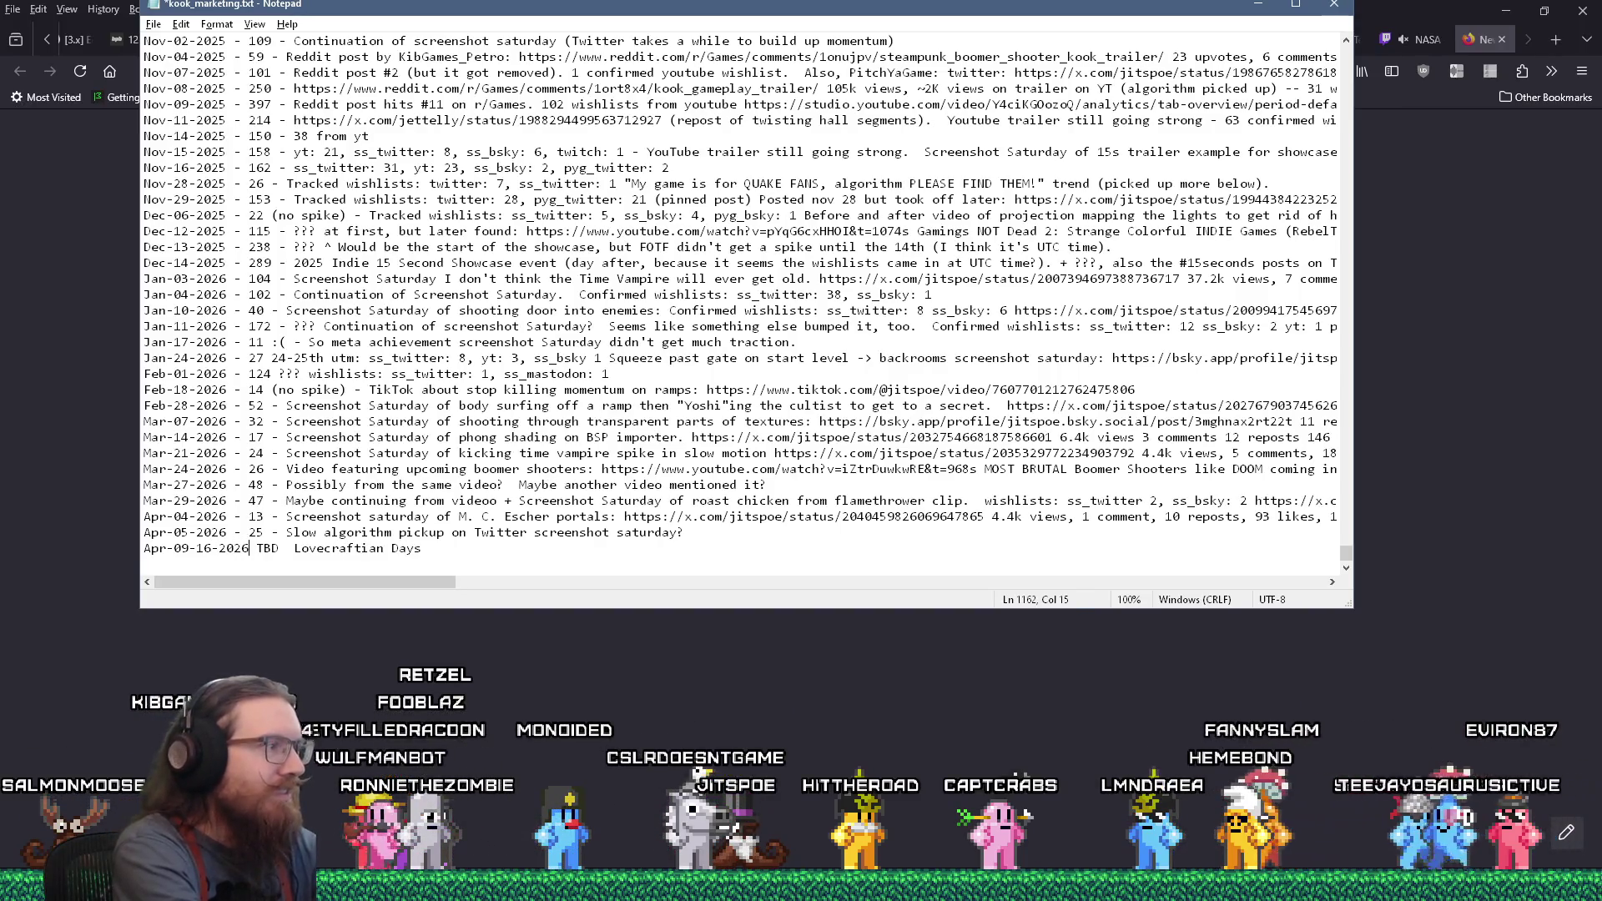
key("Down")
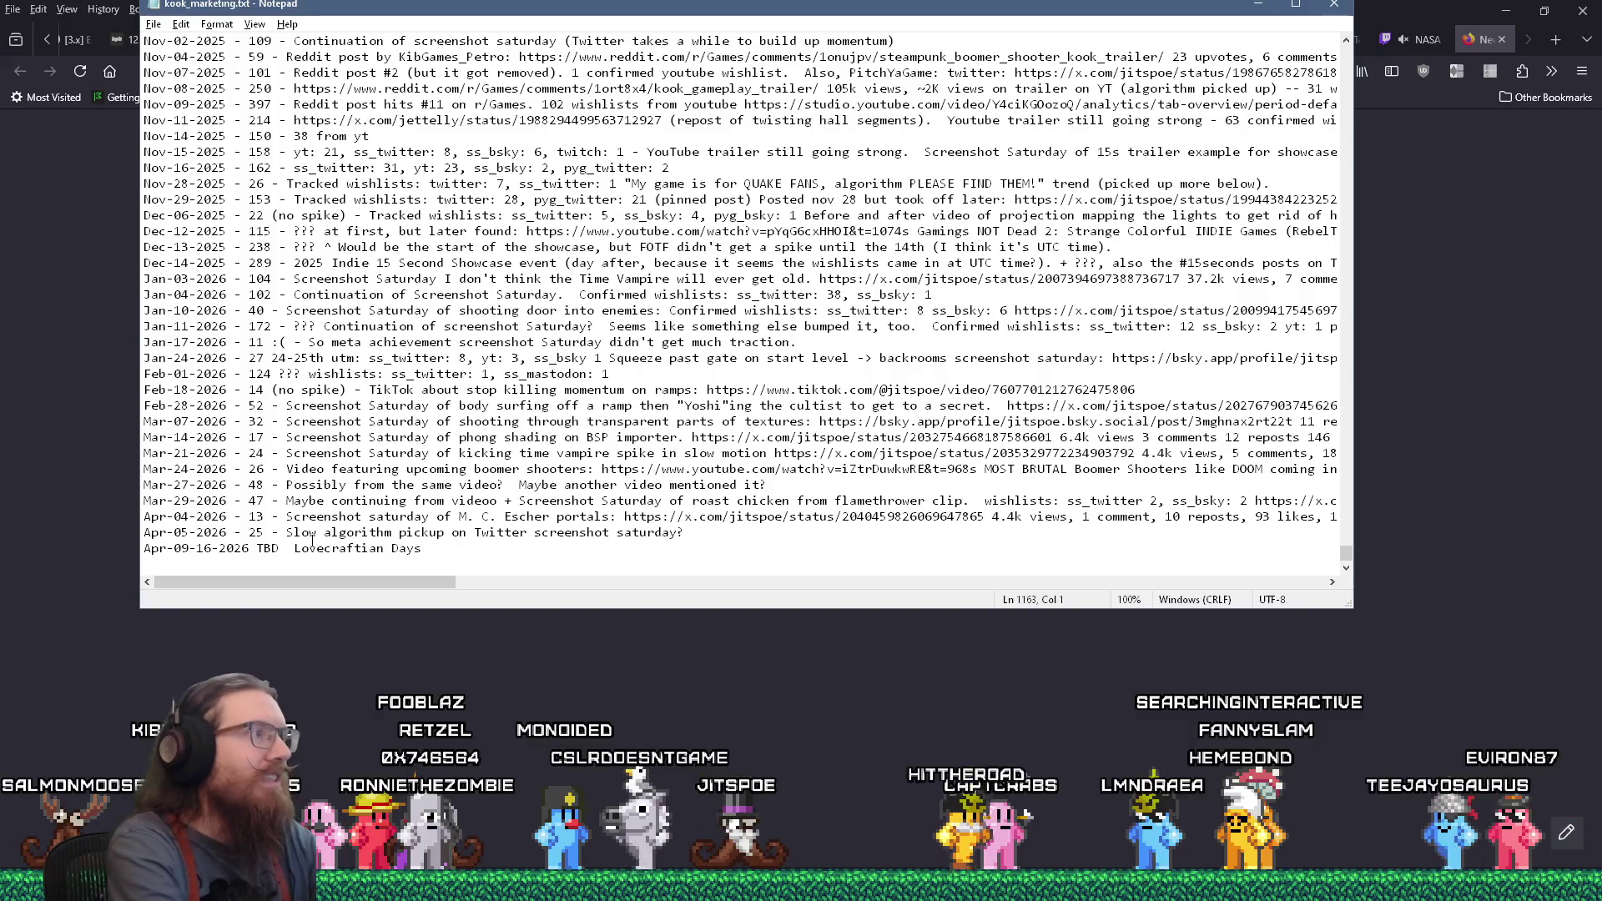
Search the notes for 'lovecr' to review the Apr-04-2024 and Apr-14-2025 Lovecraftian Days entries
scroll(332, 476, "up", 20)
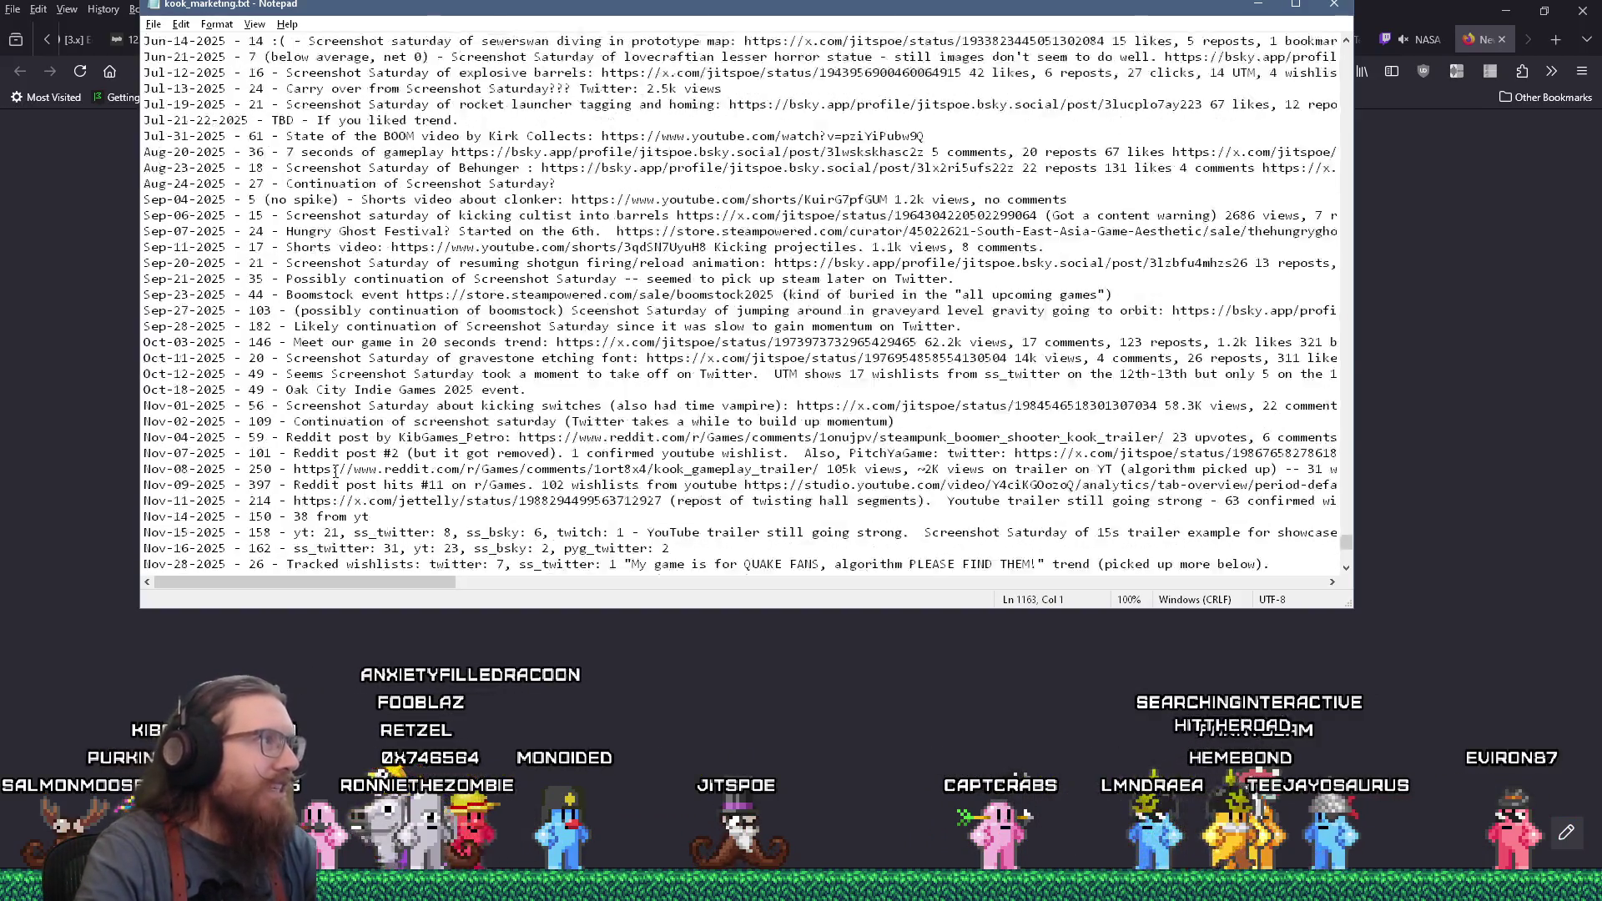
scroll(340, 460, "up", 12)
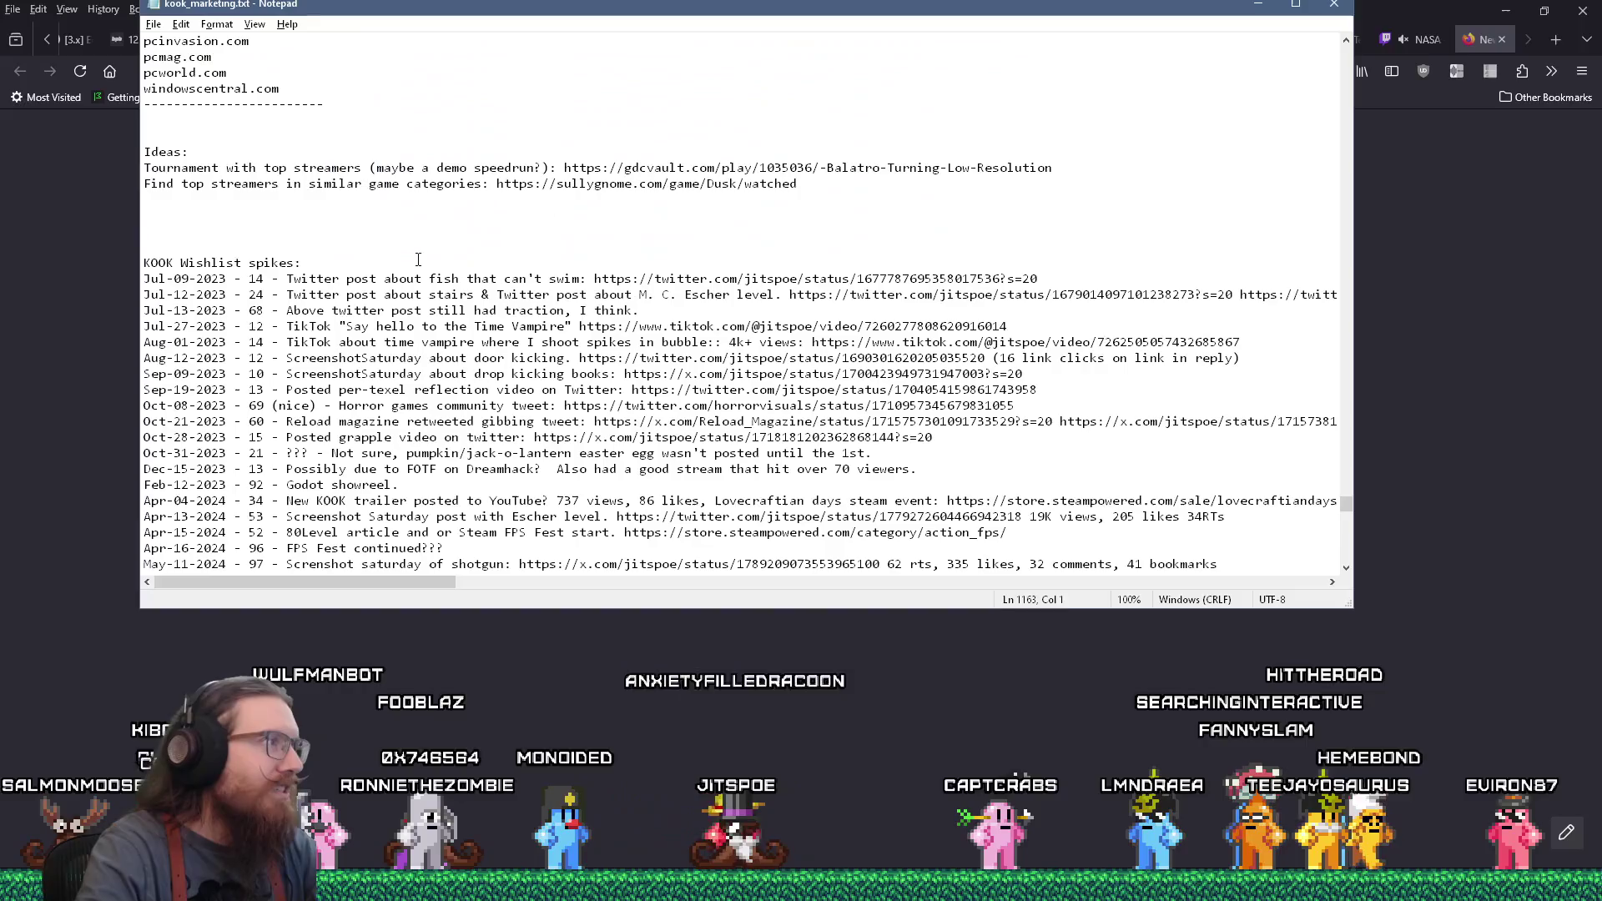
key("ctrl+f")
type("lovecr")
key("Return")
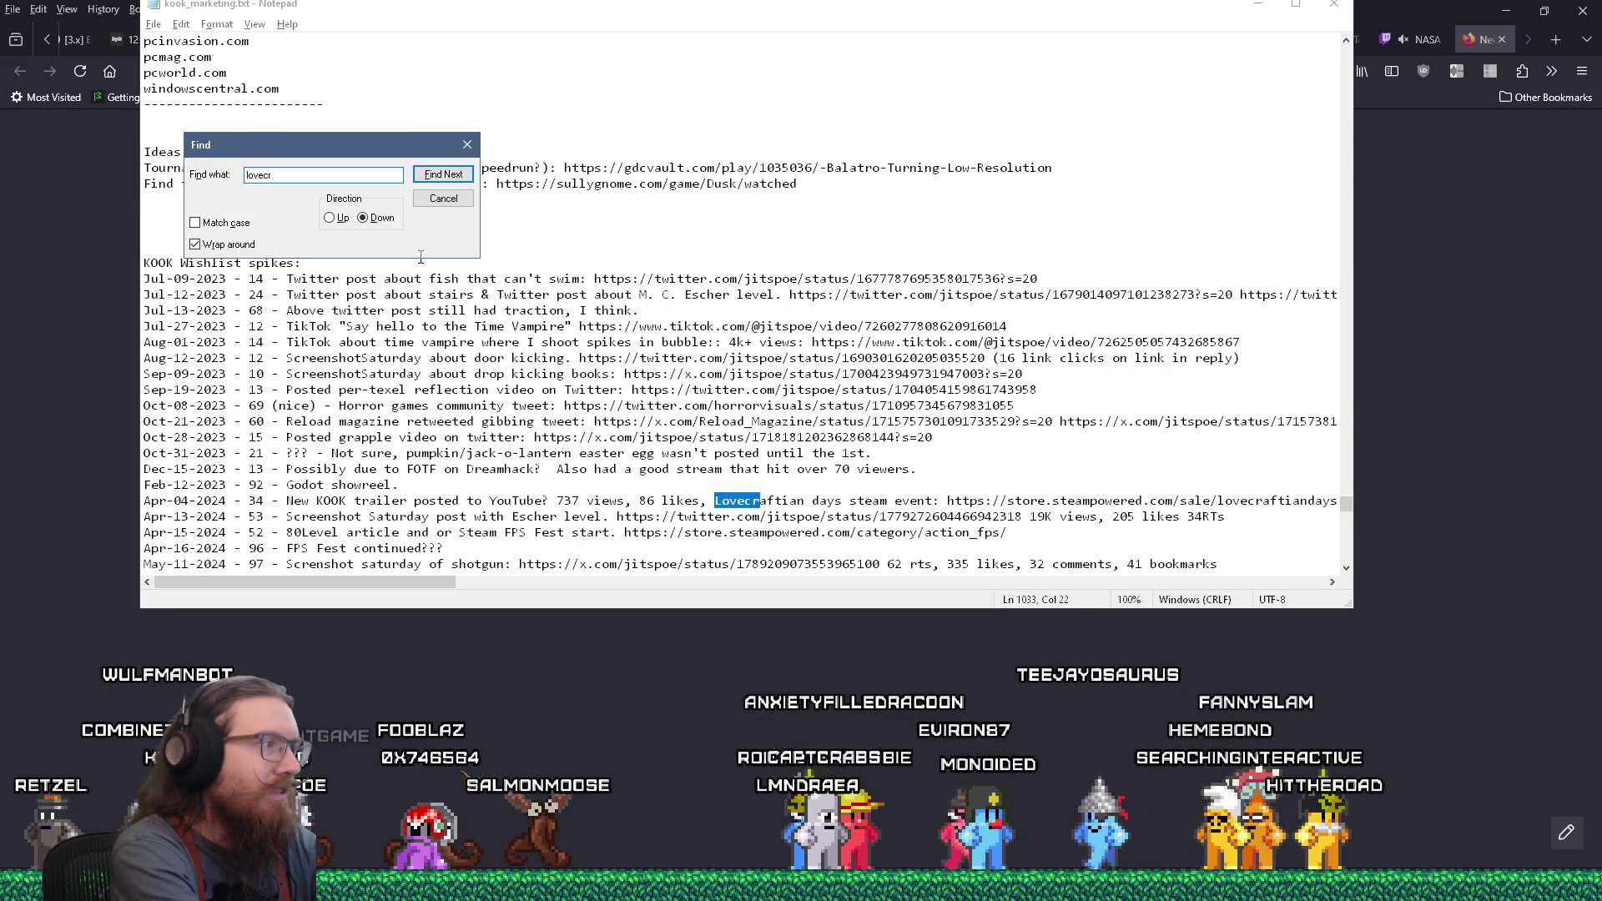
key("Return")
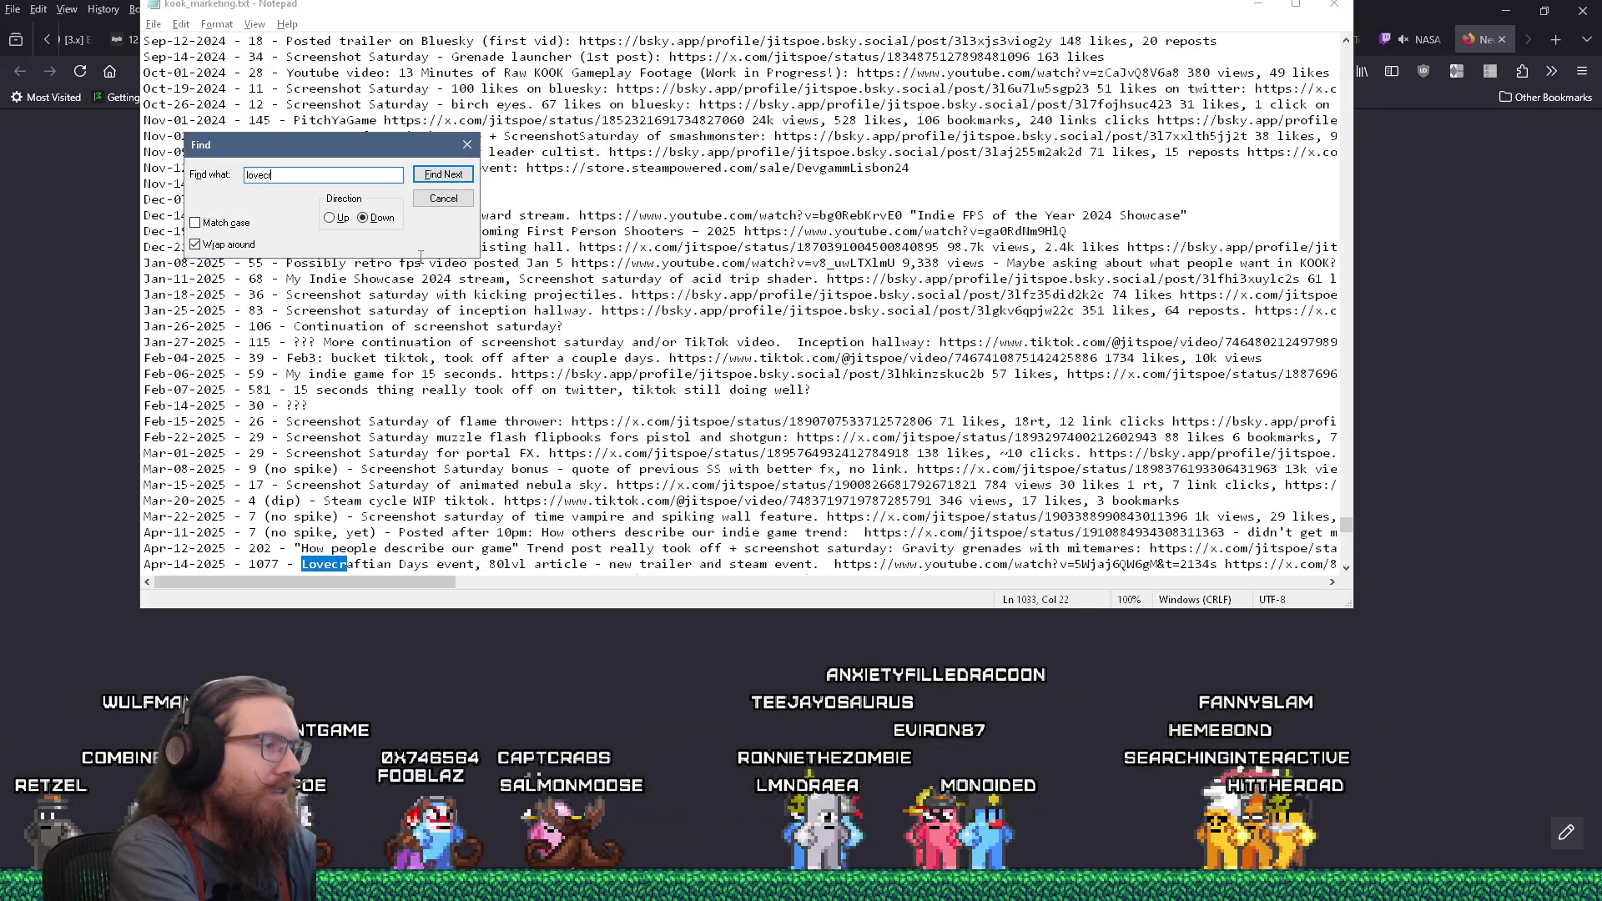
key("Escape")
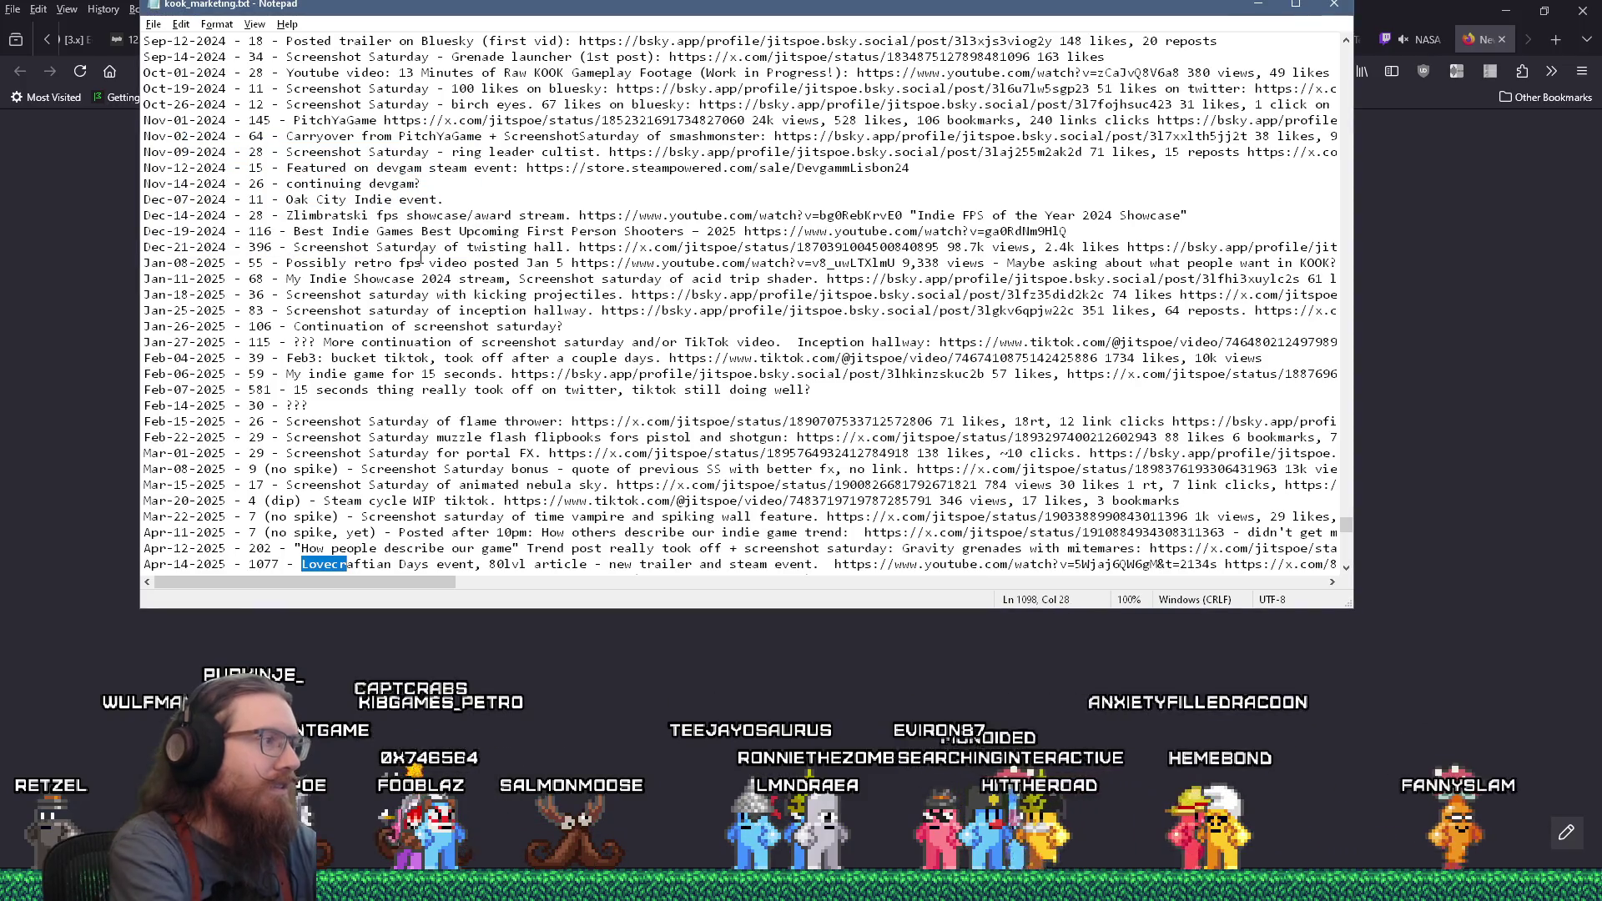
scroll(481, 284, "down", 2)
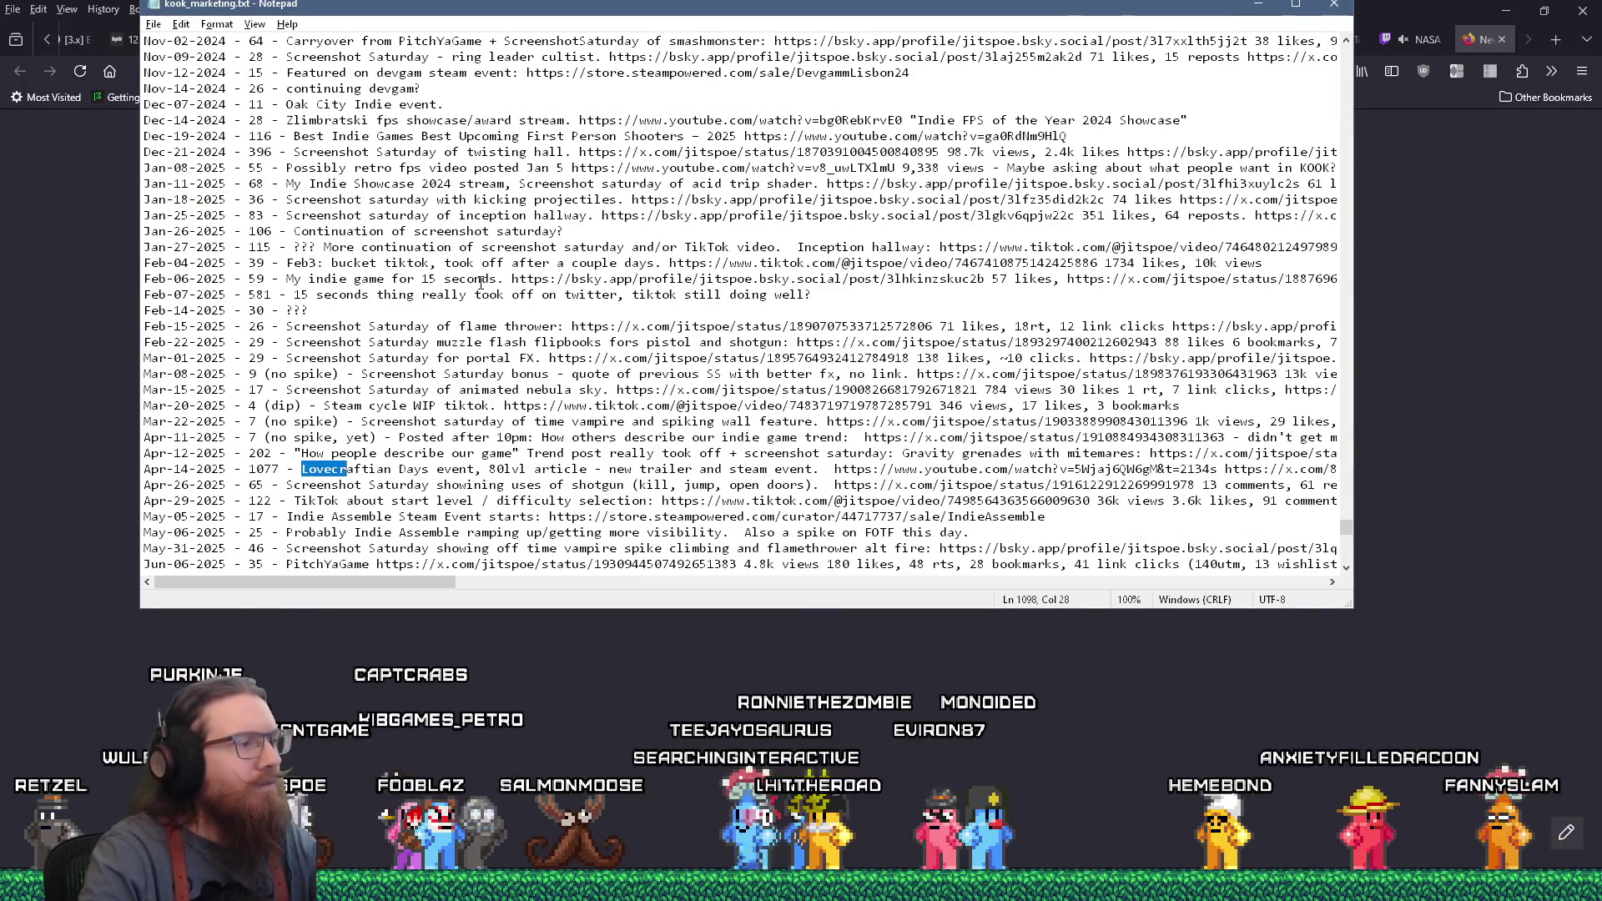
key("F3")
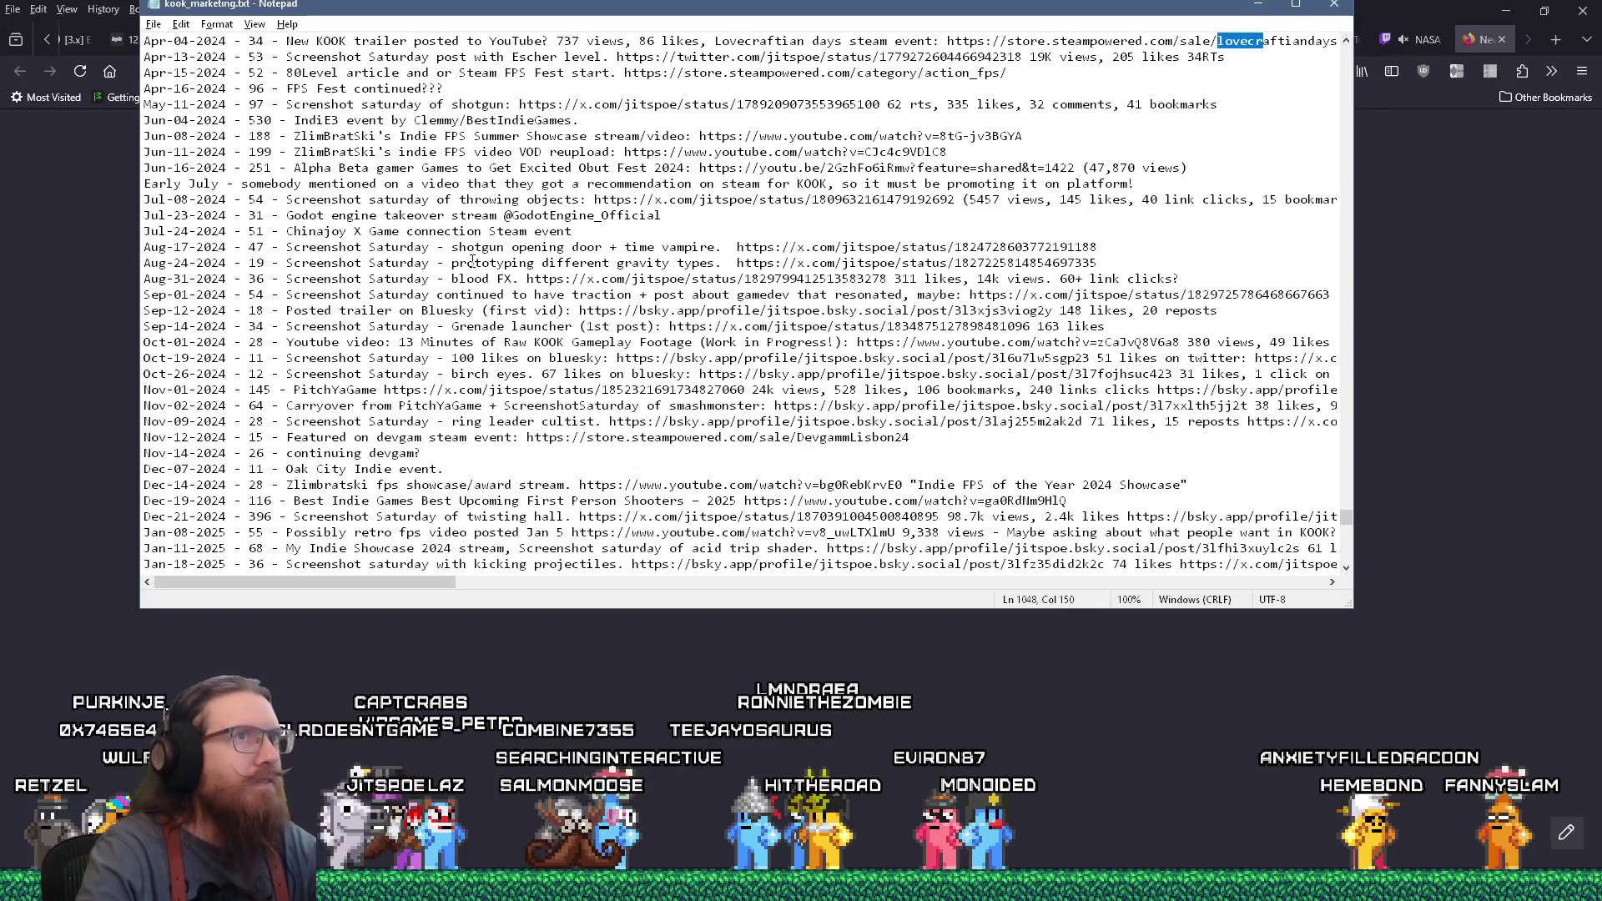
scroll(472, 261, "up", 2)
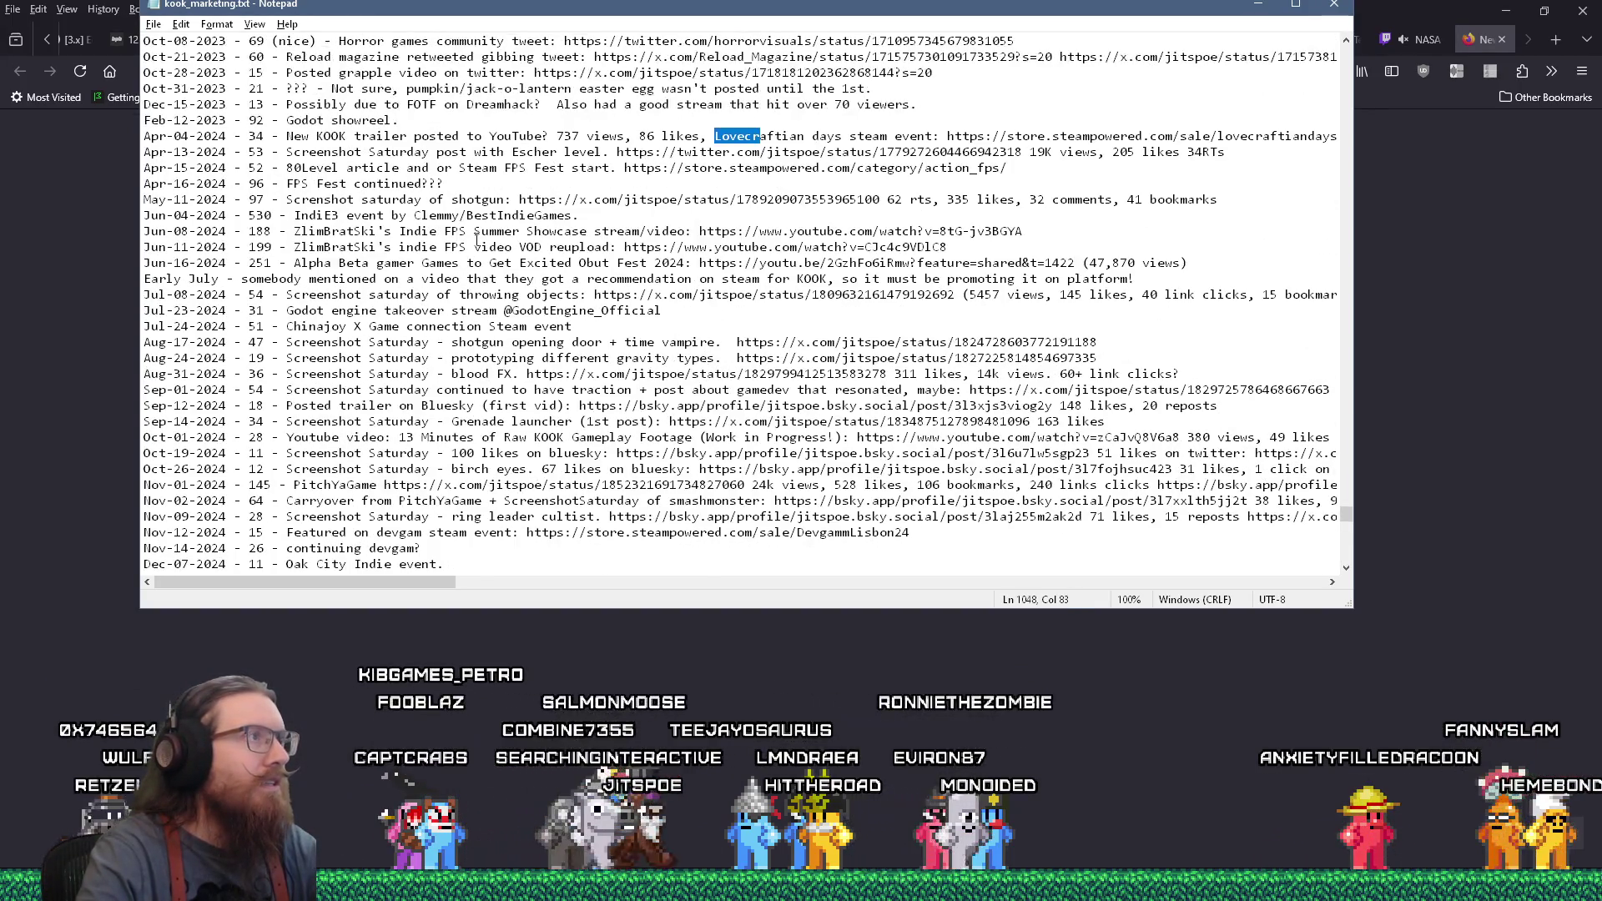
left_click_drag(249, 136, 266, 136)
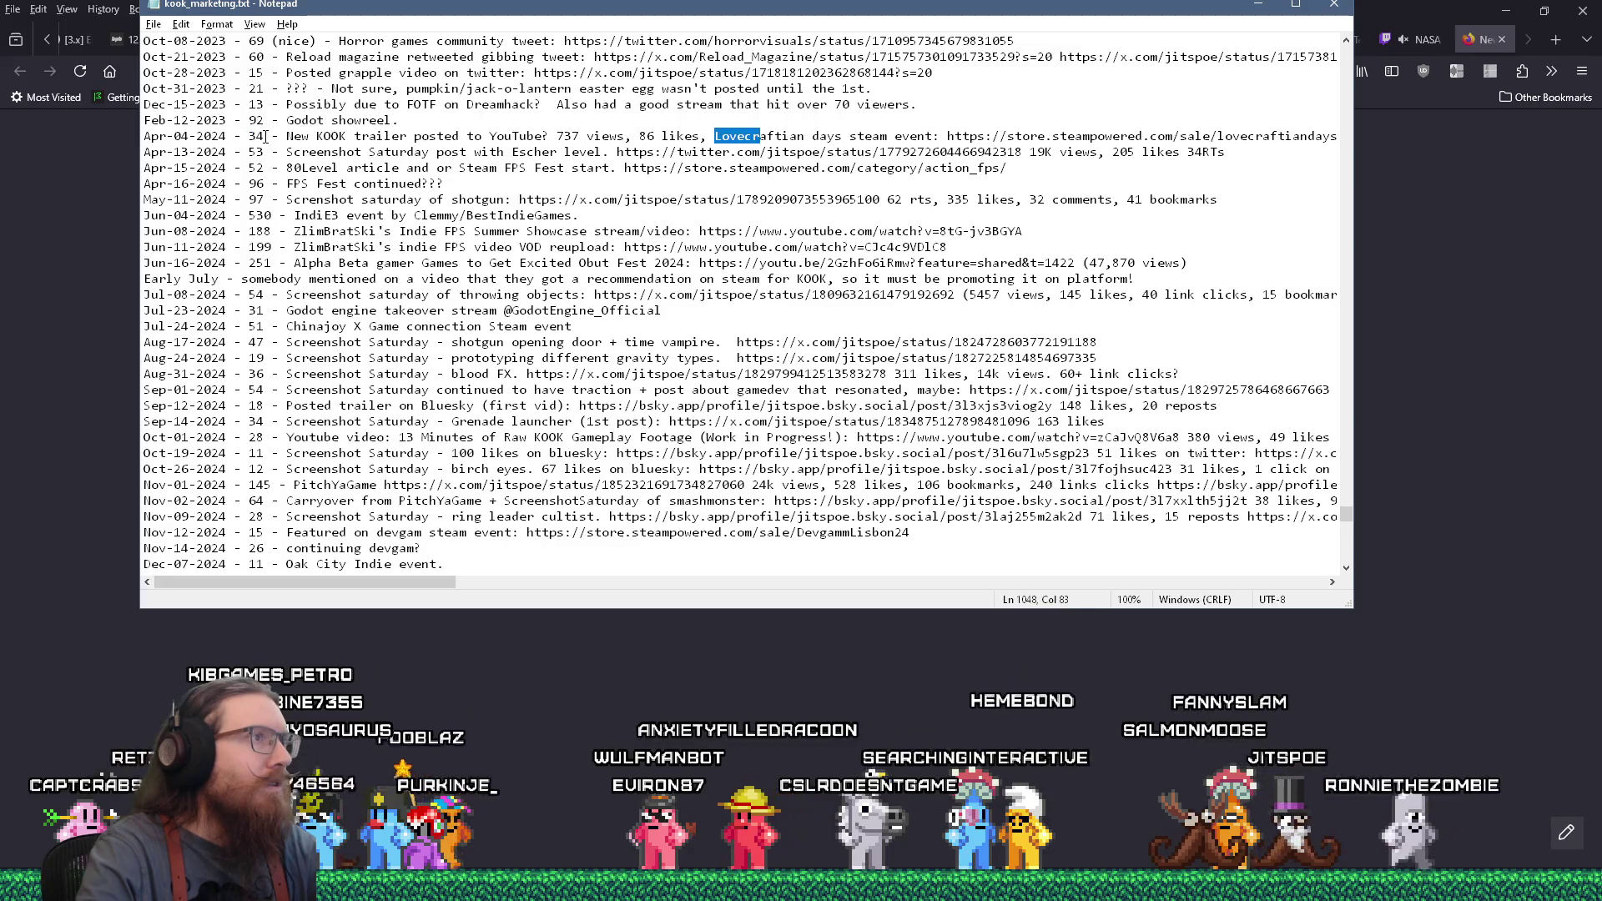
Copy the x.com 80Level post link from the Apr-14-2025 Lovecraftian Days 80lvl line
key("F3")
scroll(328, 171, "down", 3)
double_click(264, 421)
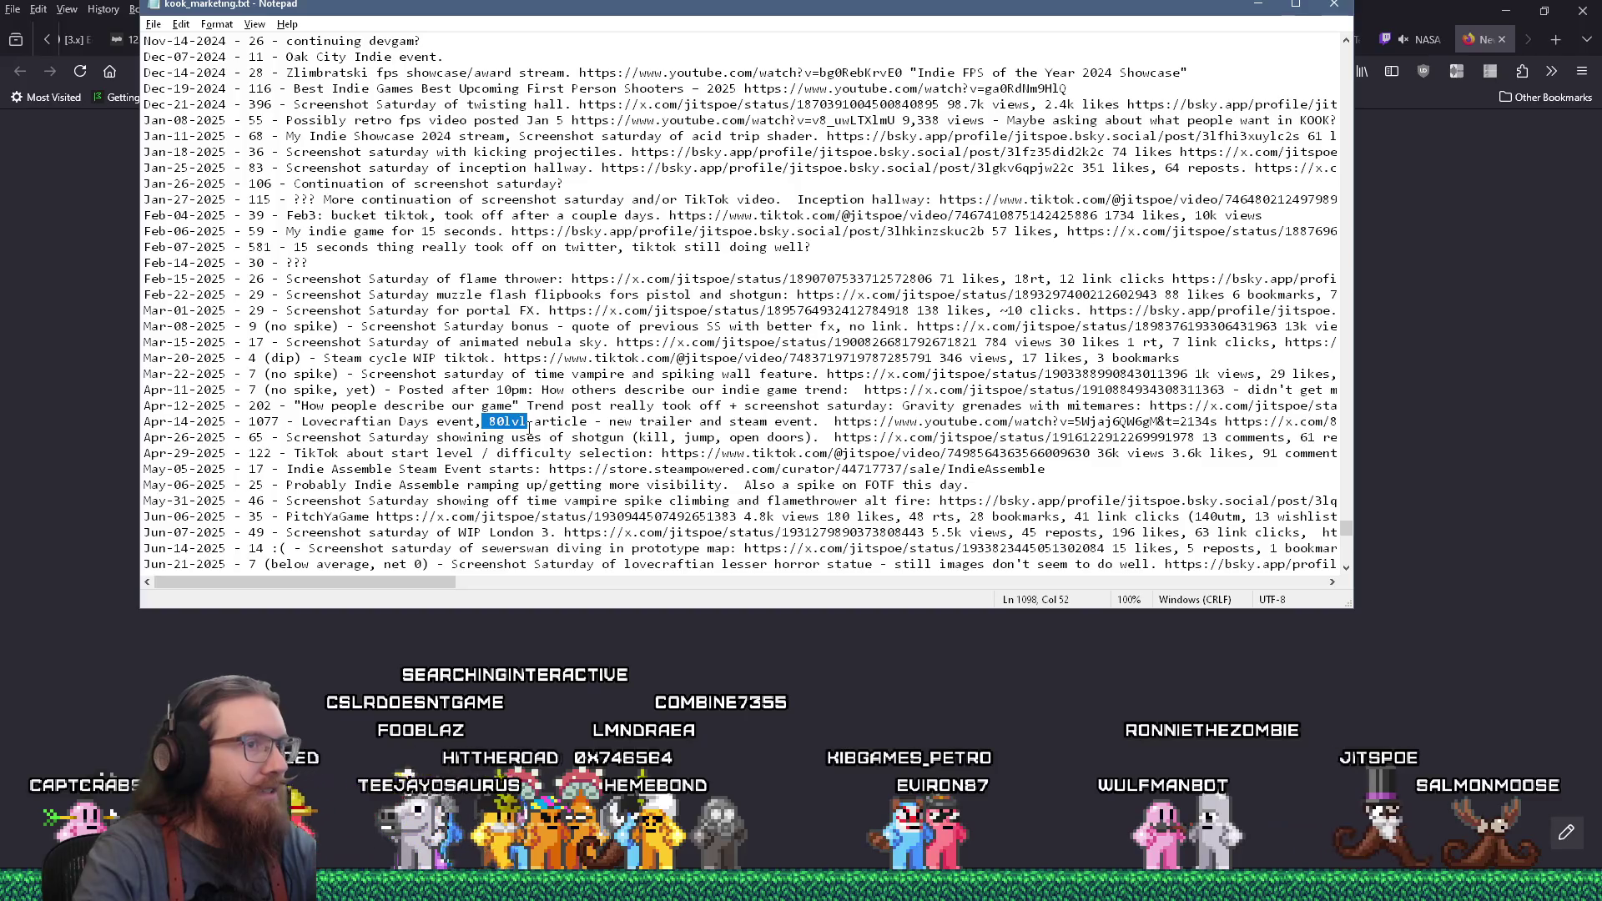
left_click_drag(421, 586, 572, 582)
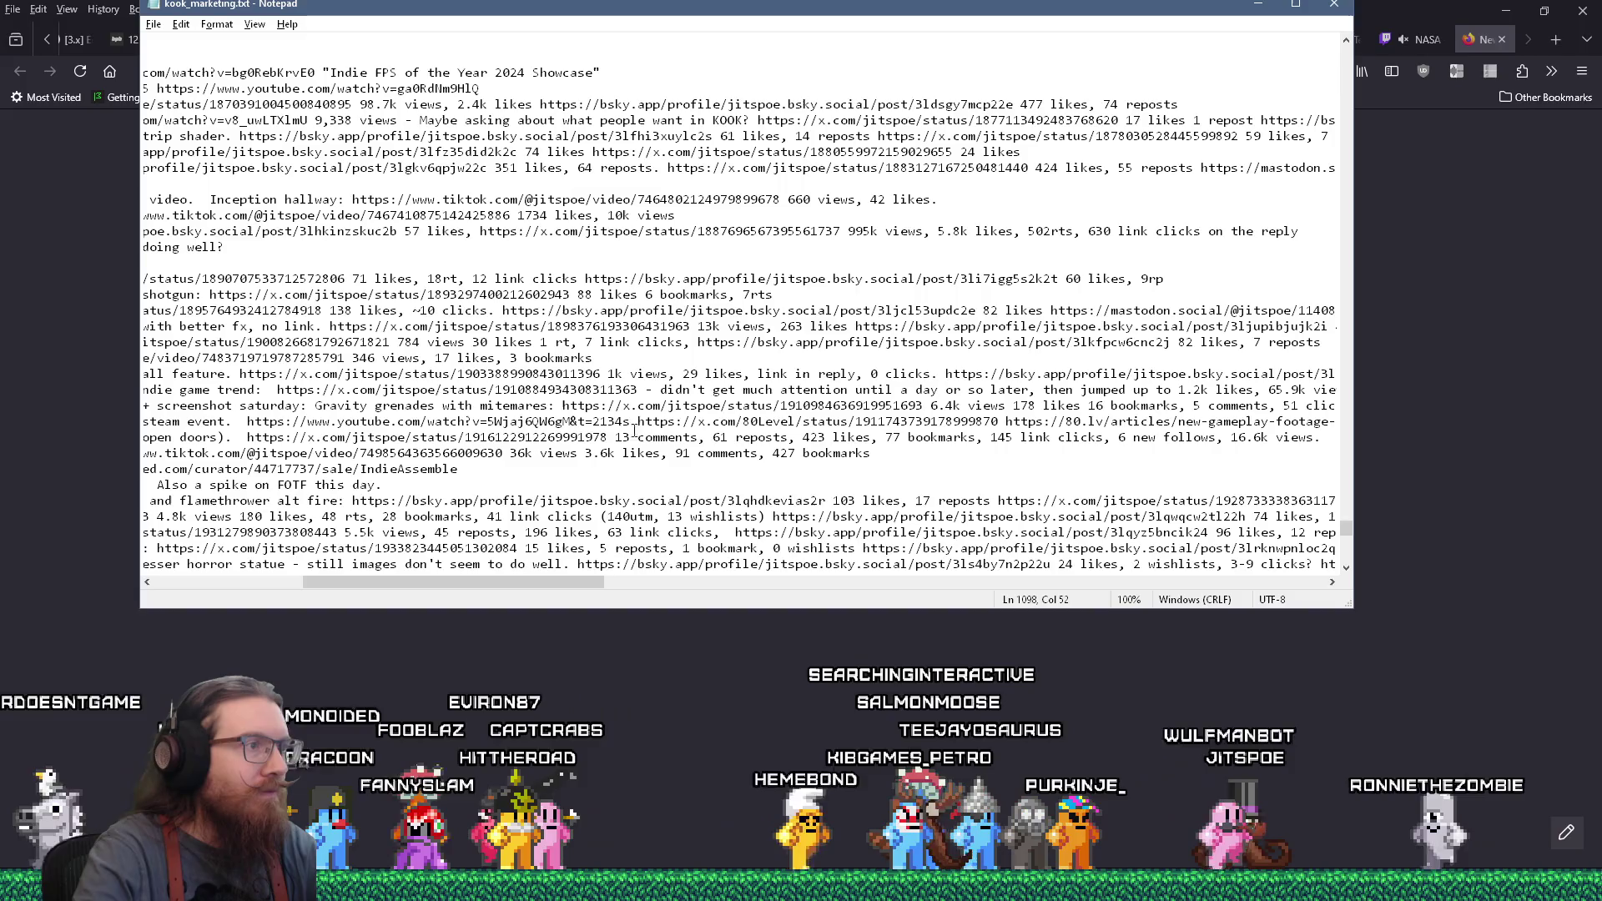
left_click_drag(638, 421, 999, 422)
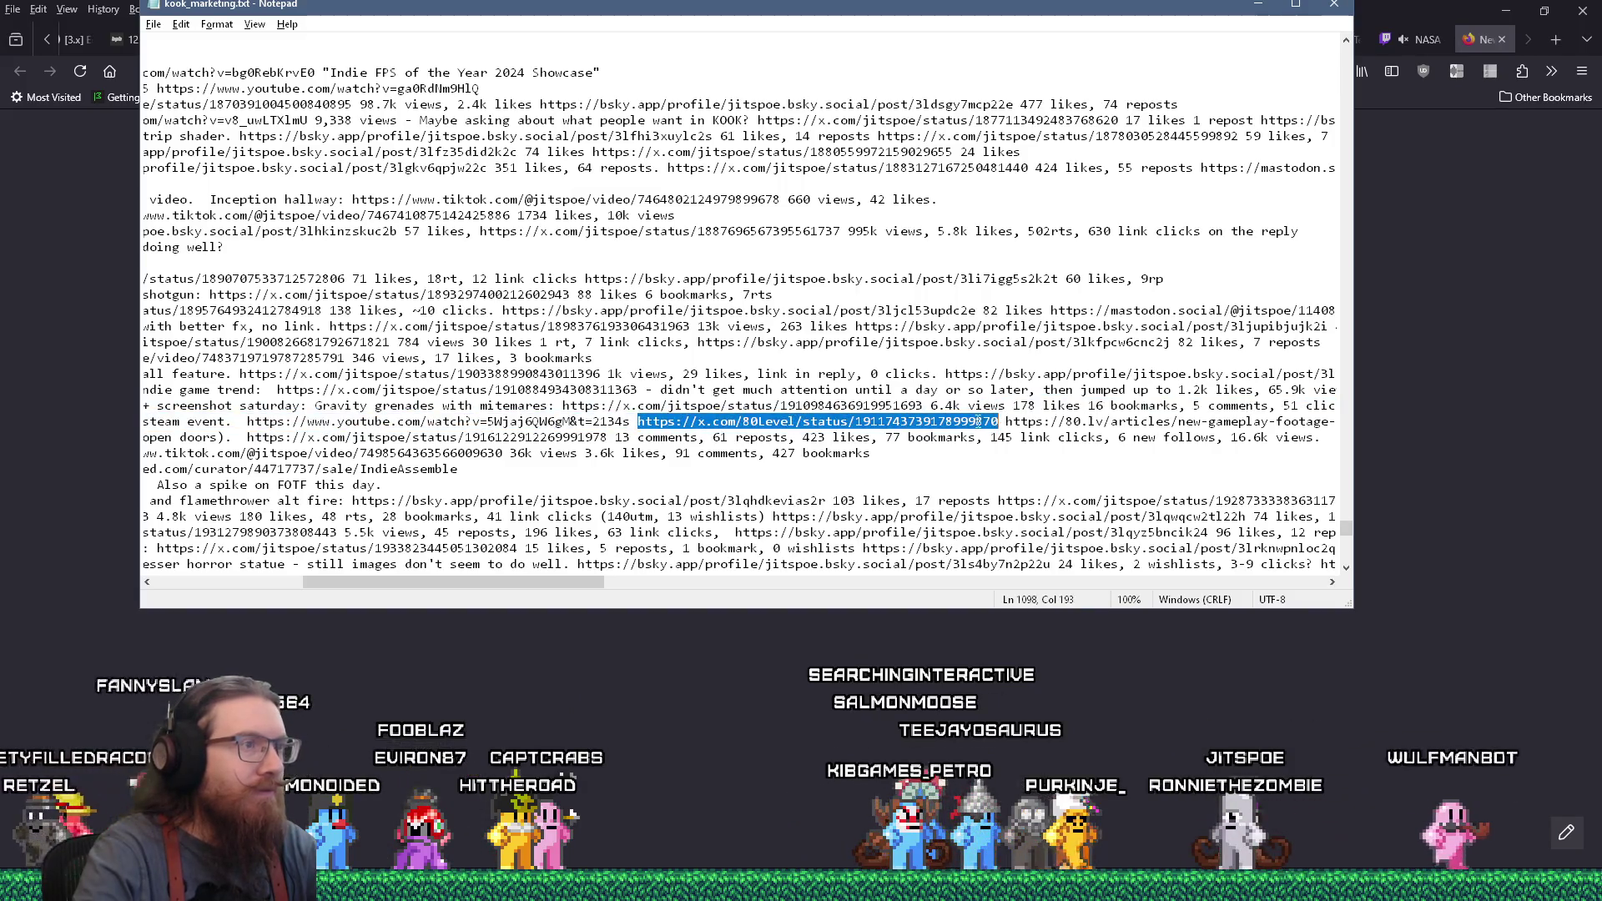
right_click(979, 421)
left_click(1011, 475)
Load the copied 80 Level X post in the empty Firefox tab and follow its 80.lv article link
left_click(1493, 329)
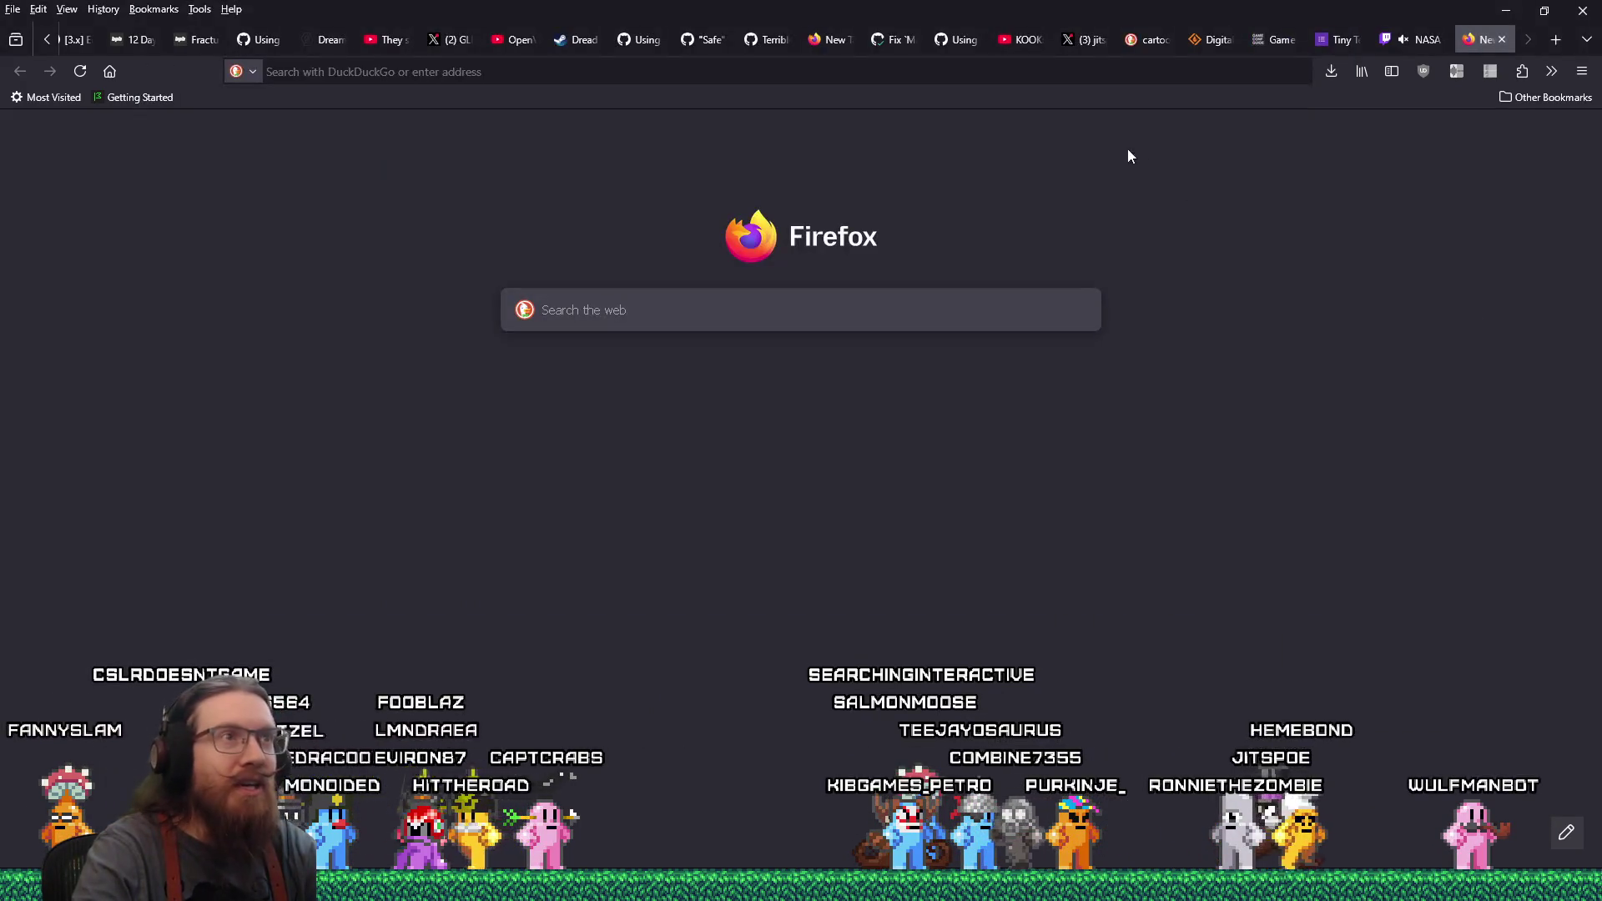
right_click(1085, 71)
left_click(1148, 210)
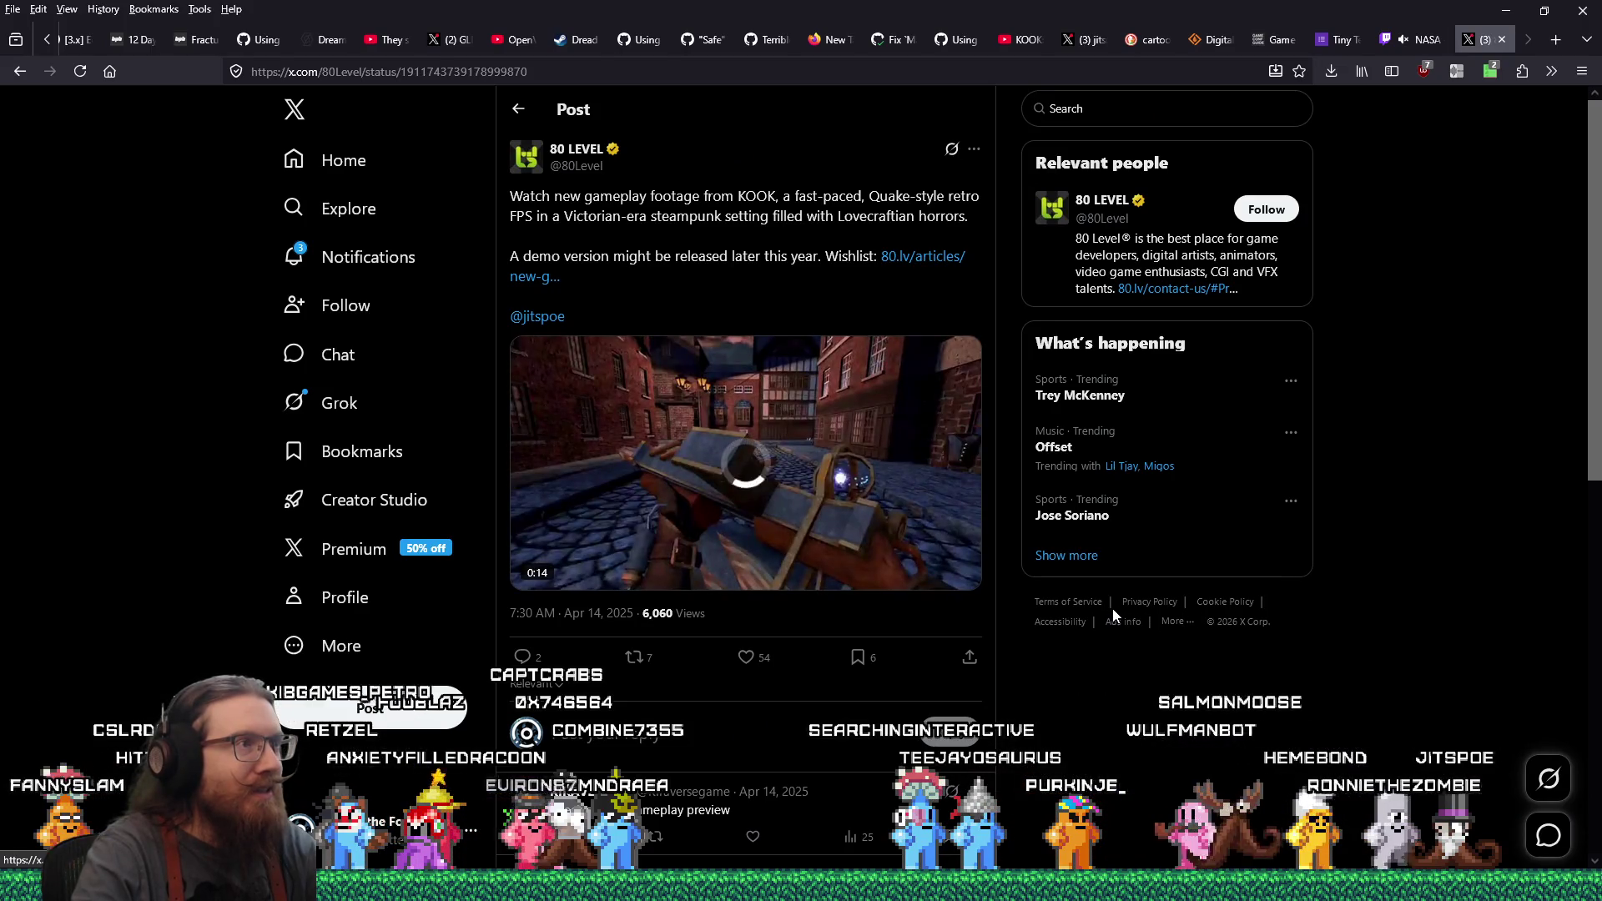
left_click(909, 259)
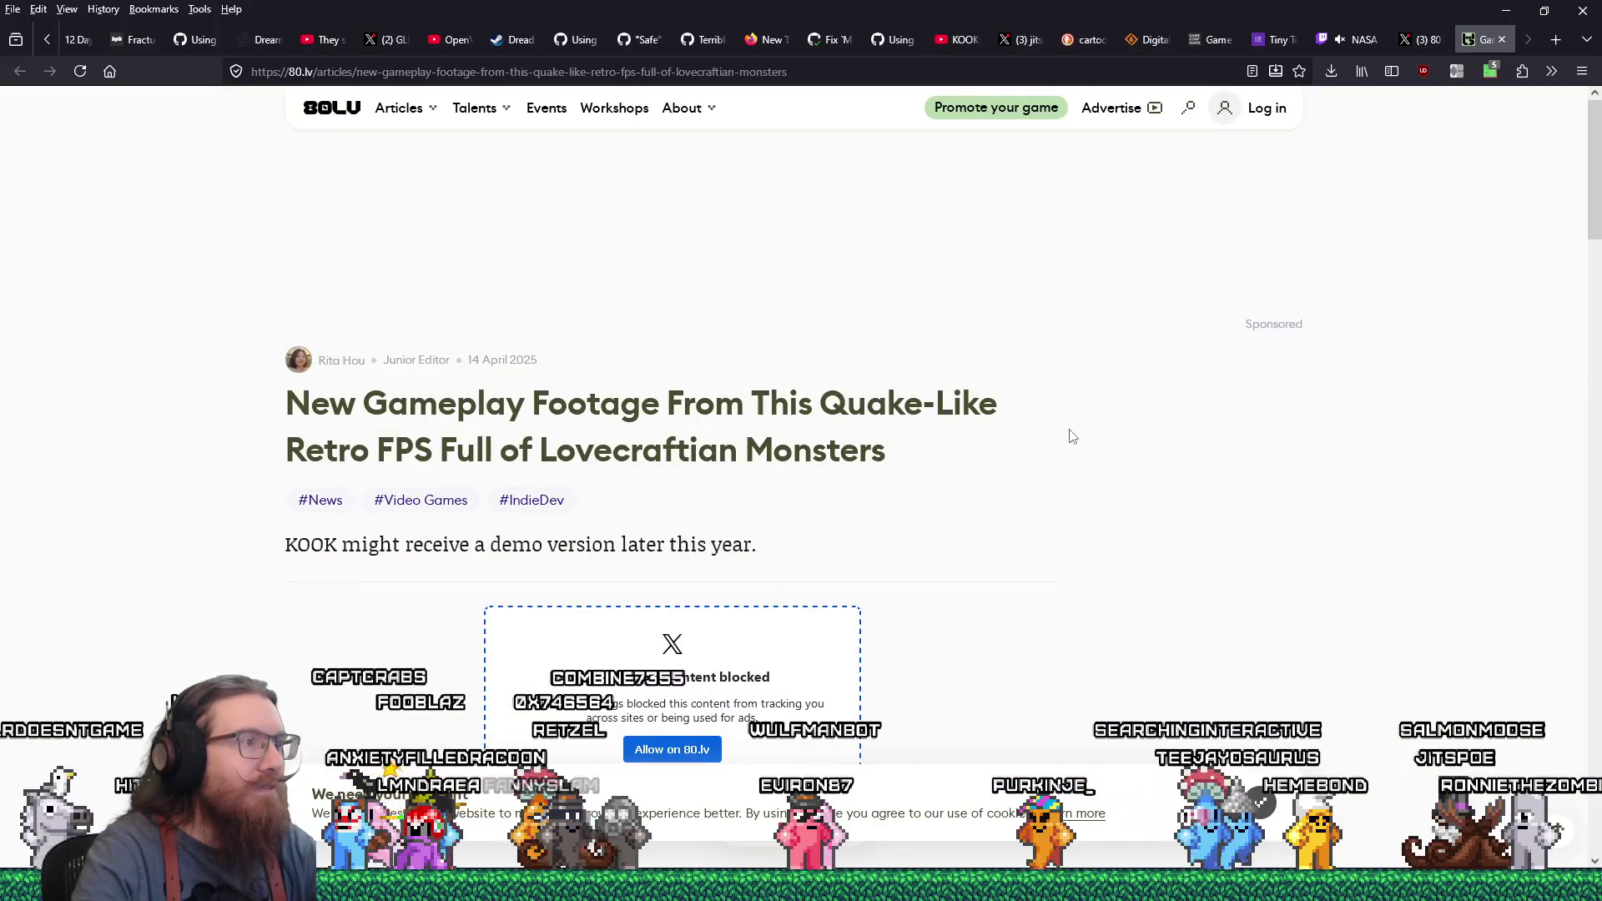
Read through the 80.lv KOOK article, then close it and the 80 Level X post
scroll(1071, 436, "down", 5)
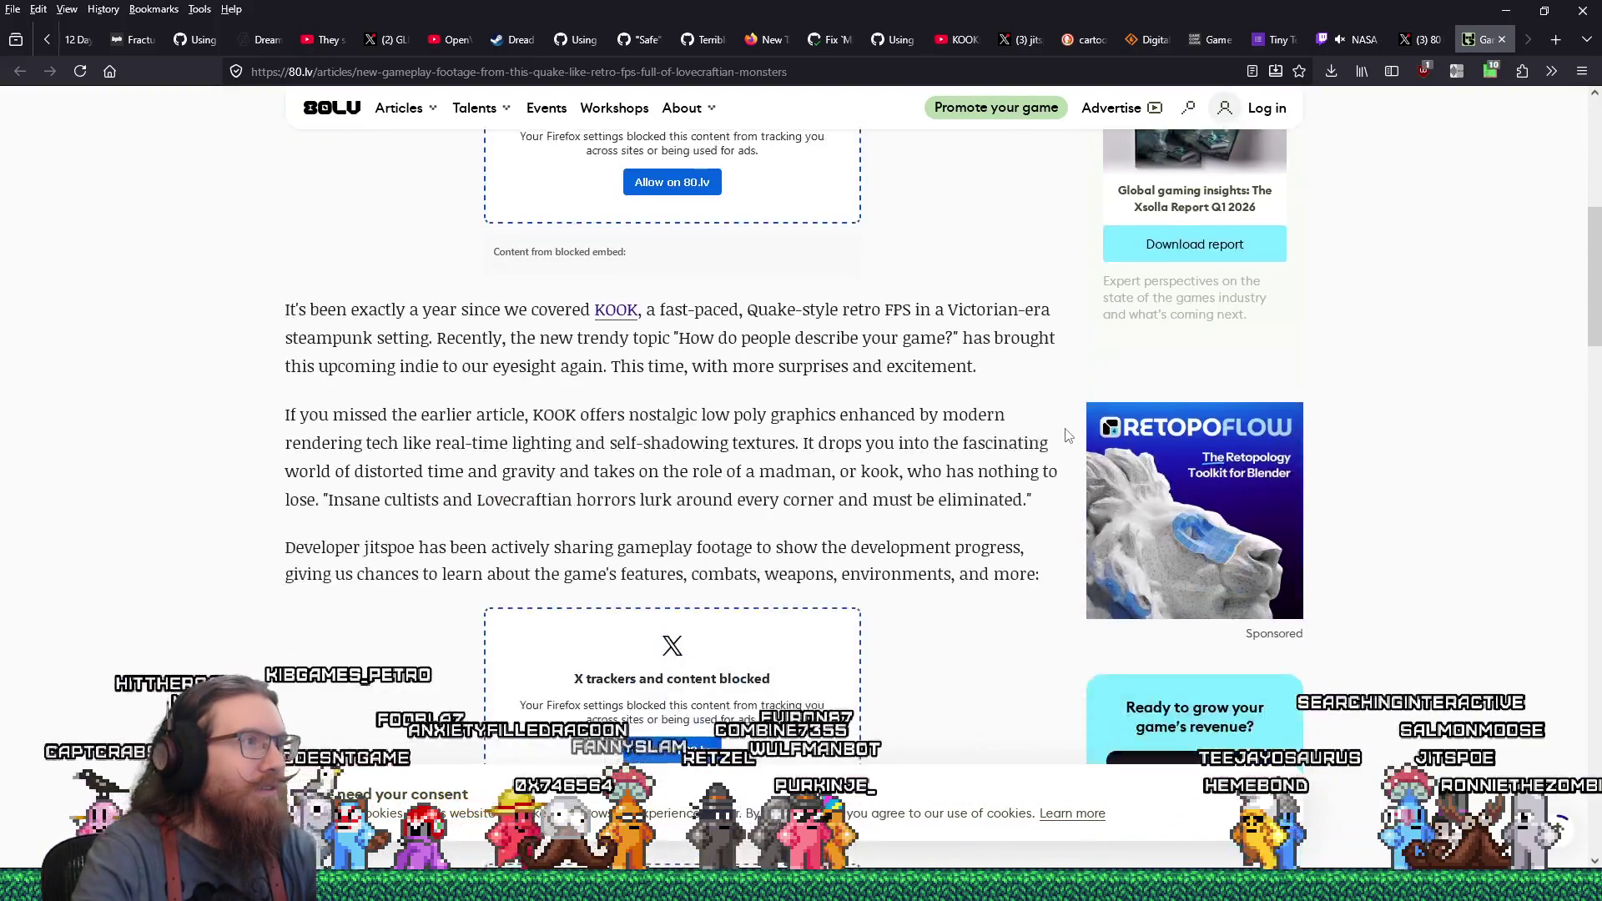
scroll(1068, 435, "down", 7)
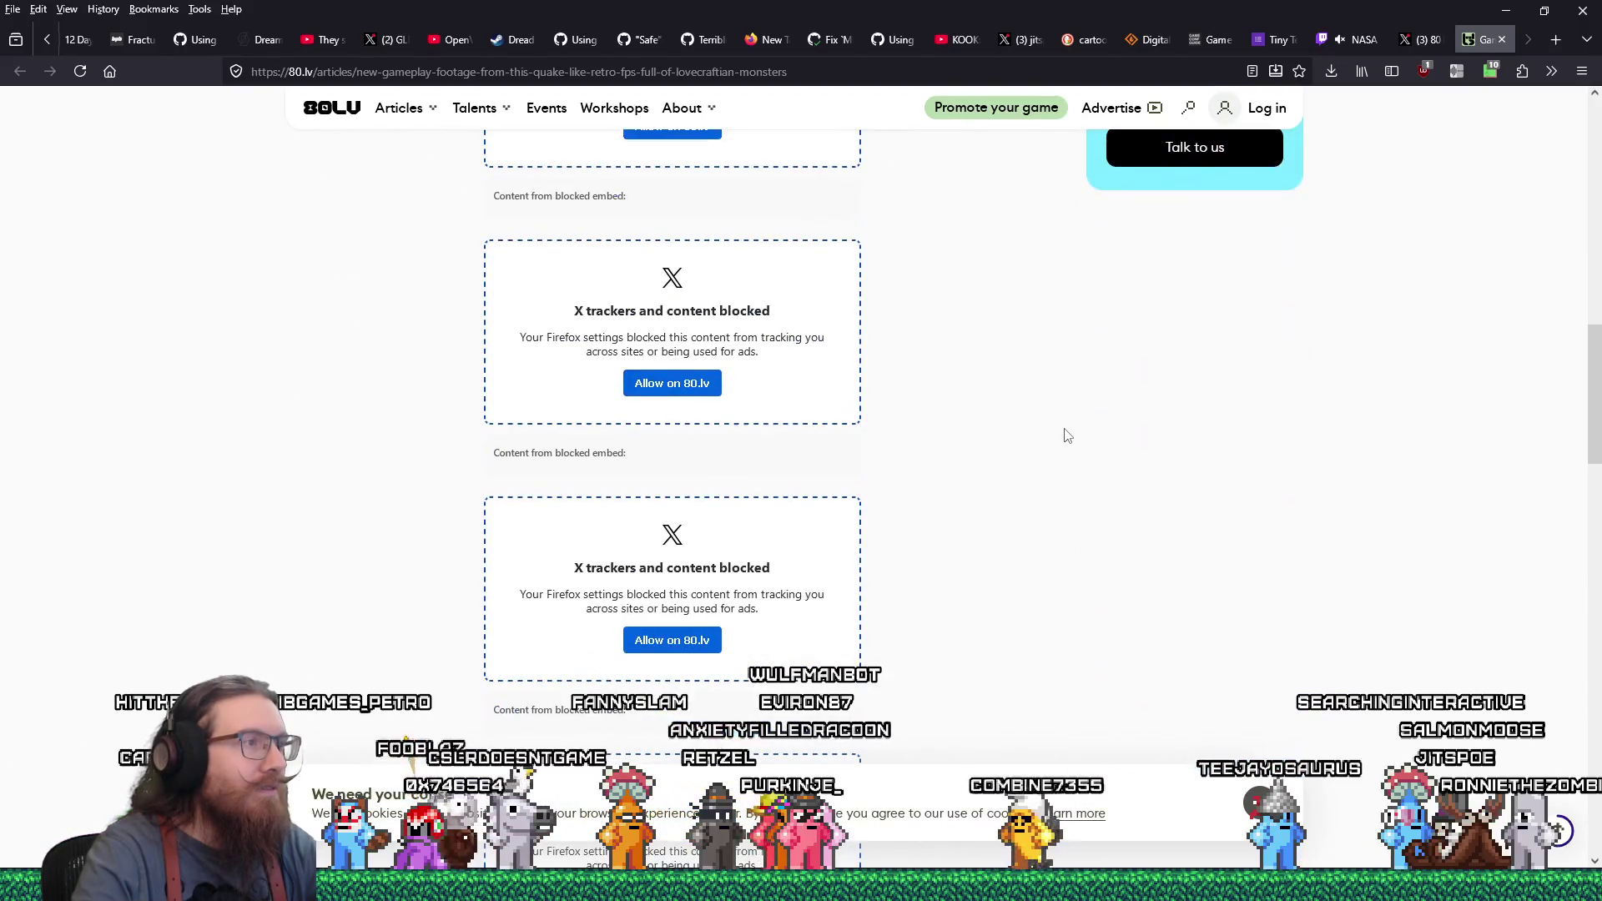
scroll(1067, 435, "down", 4)
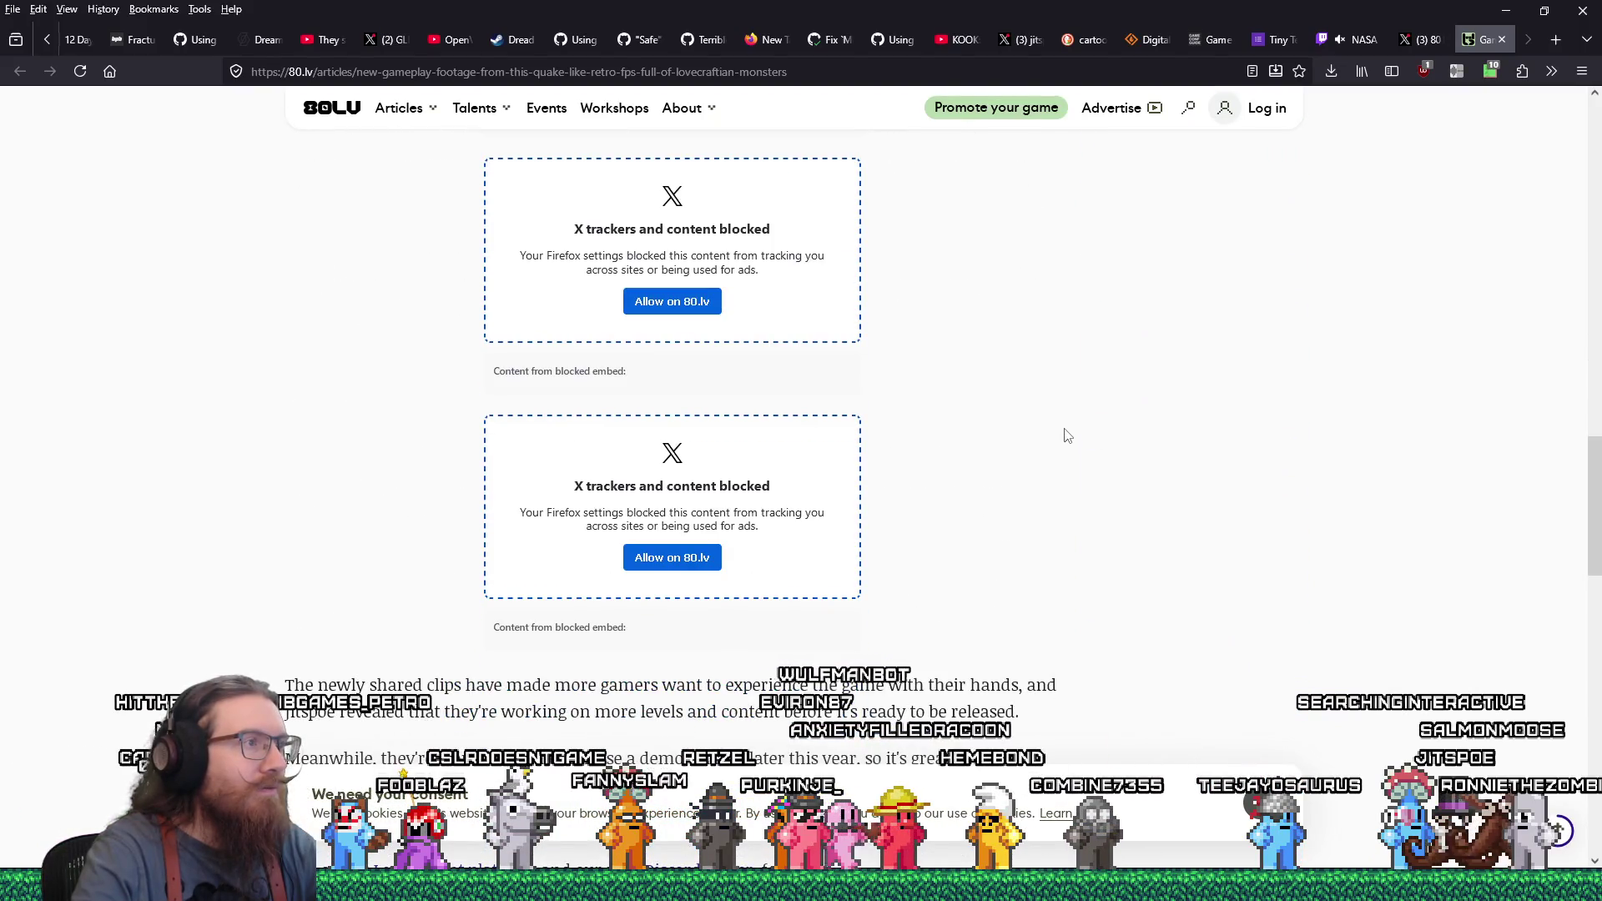
scroll(1067, 435, "down", 4)
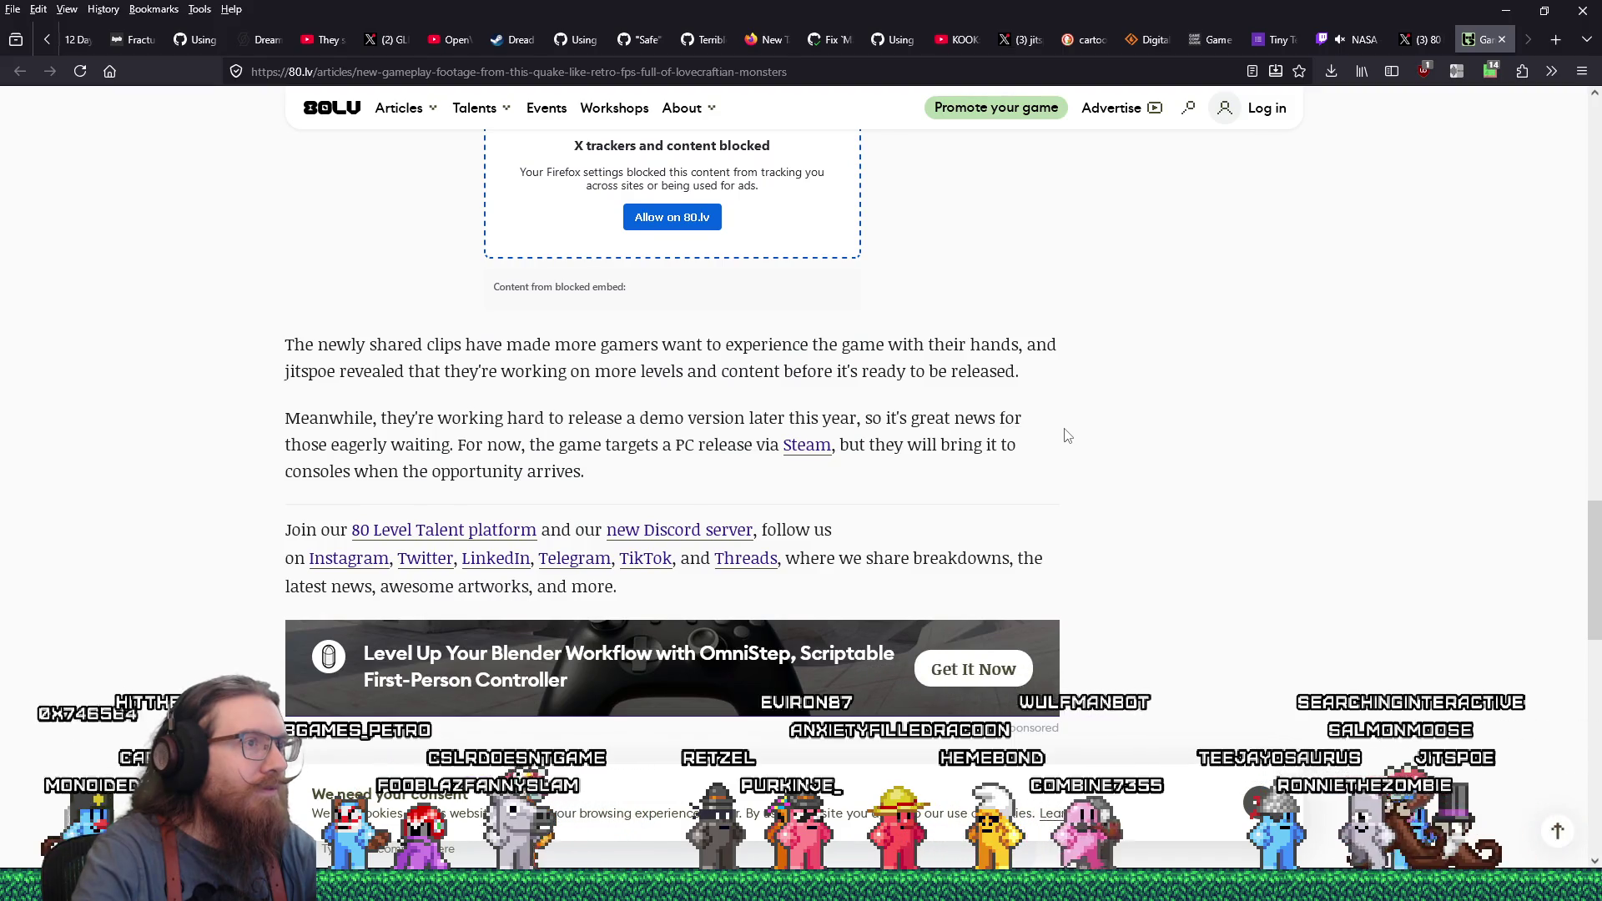
scroll(1067, 435, "down", 2)
scroll(1067, 435, "down", 8)
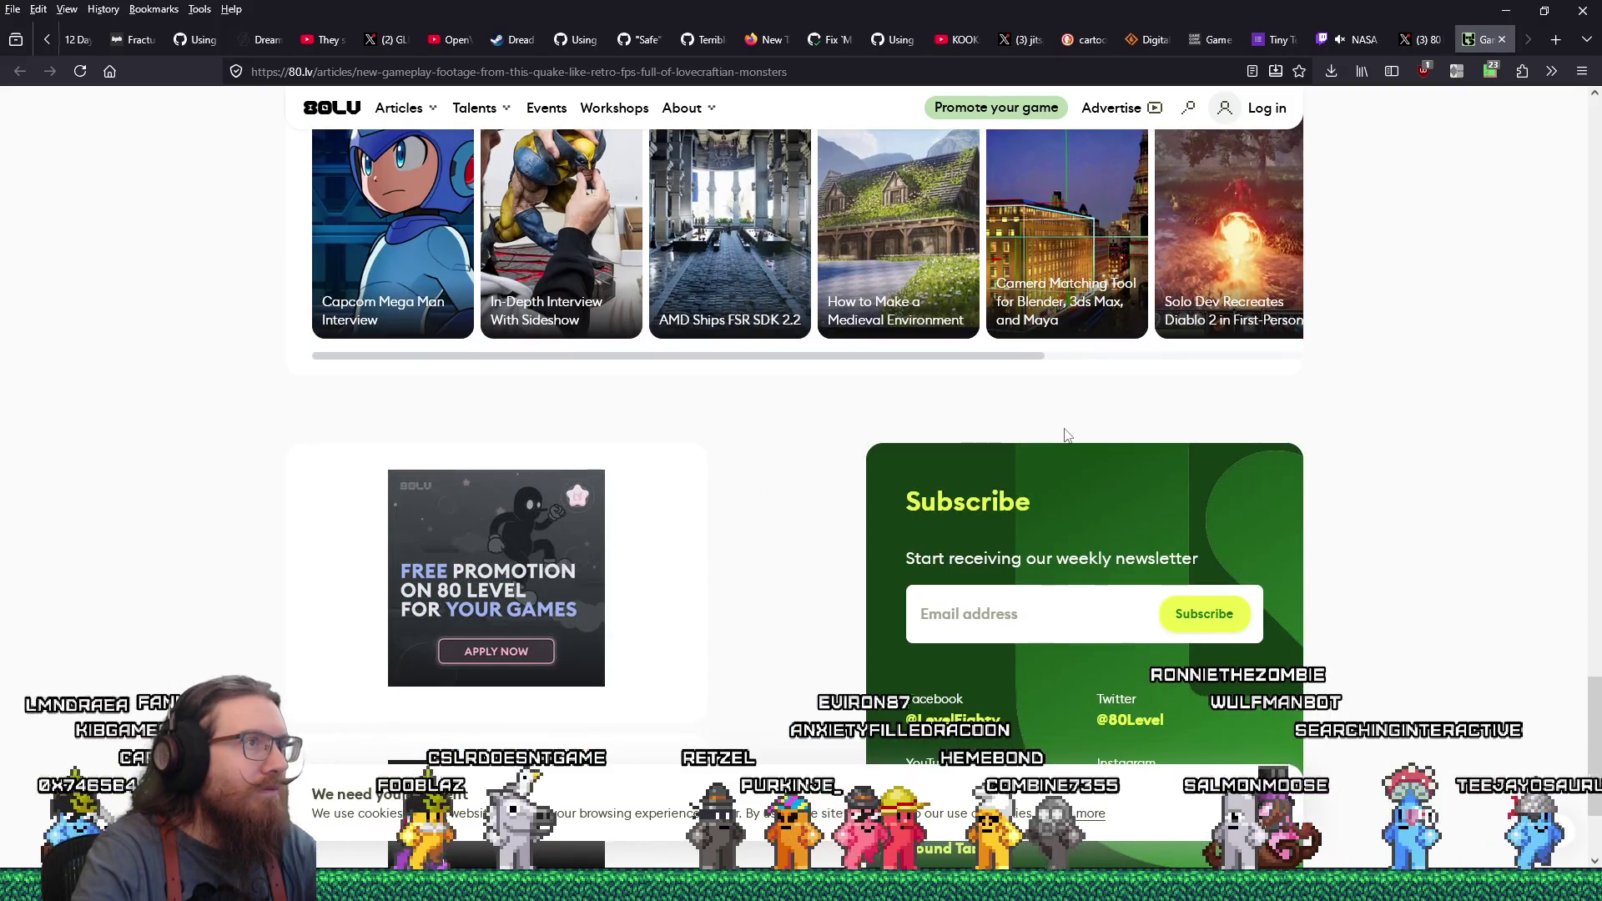
scroll(1068, 435, "up", 15)
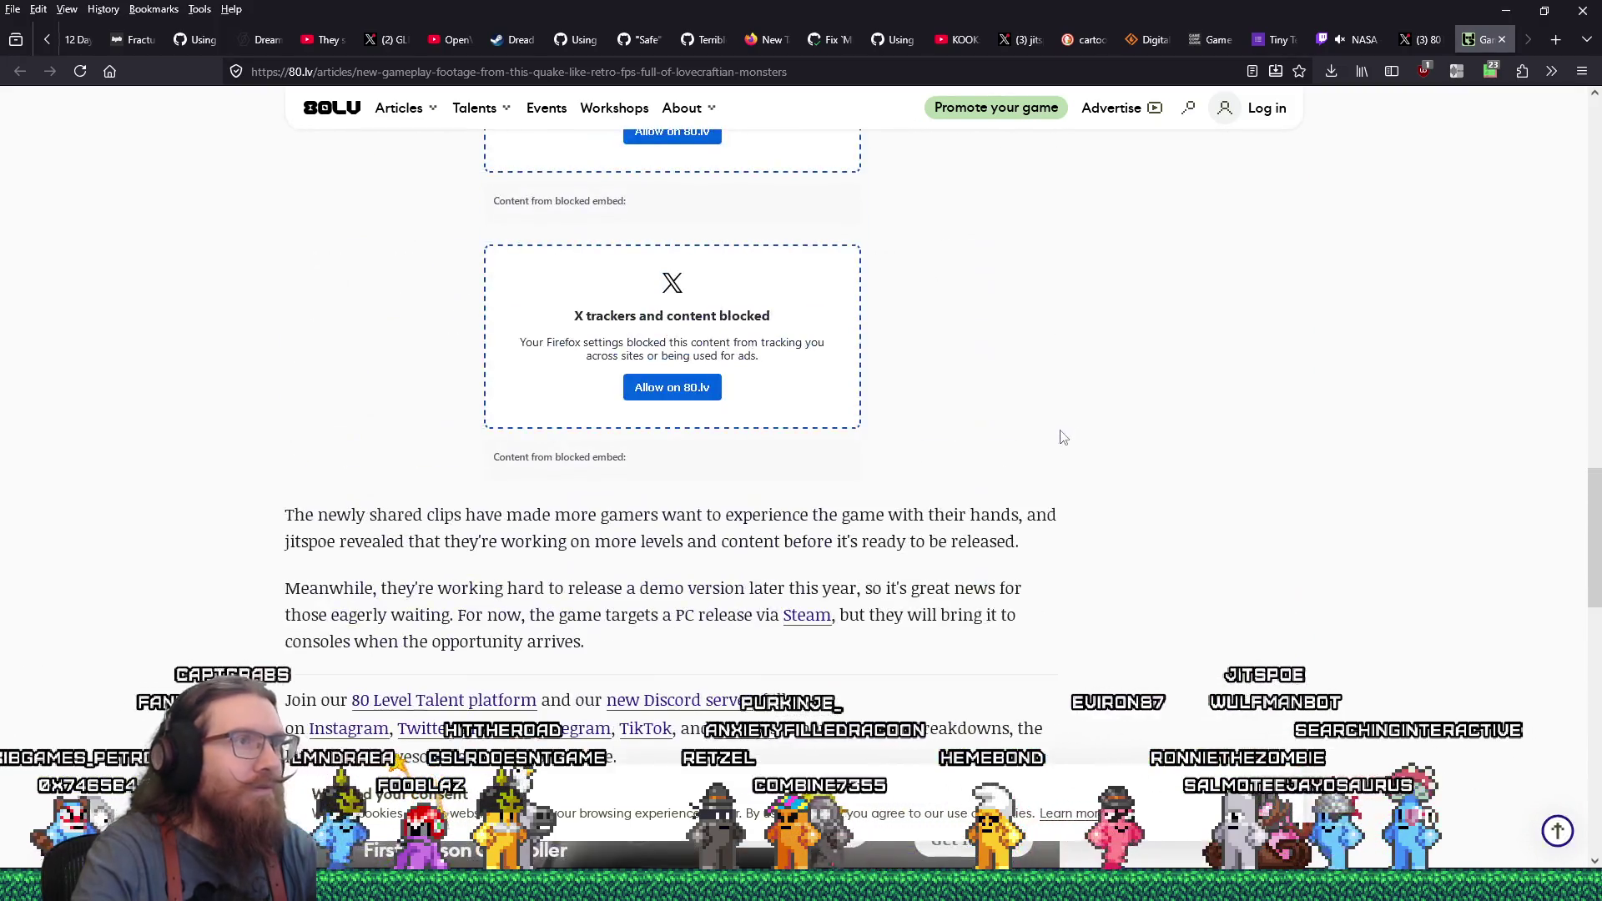
left_click(1500, 41)
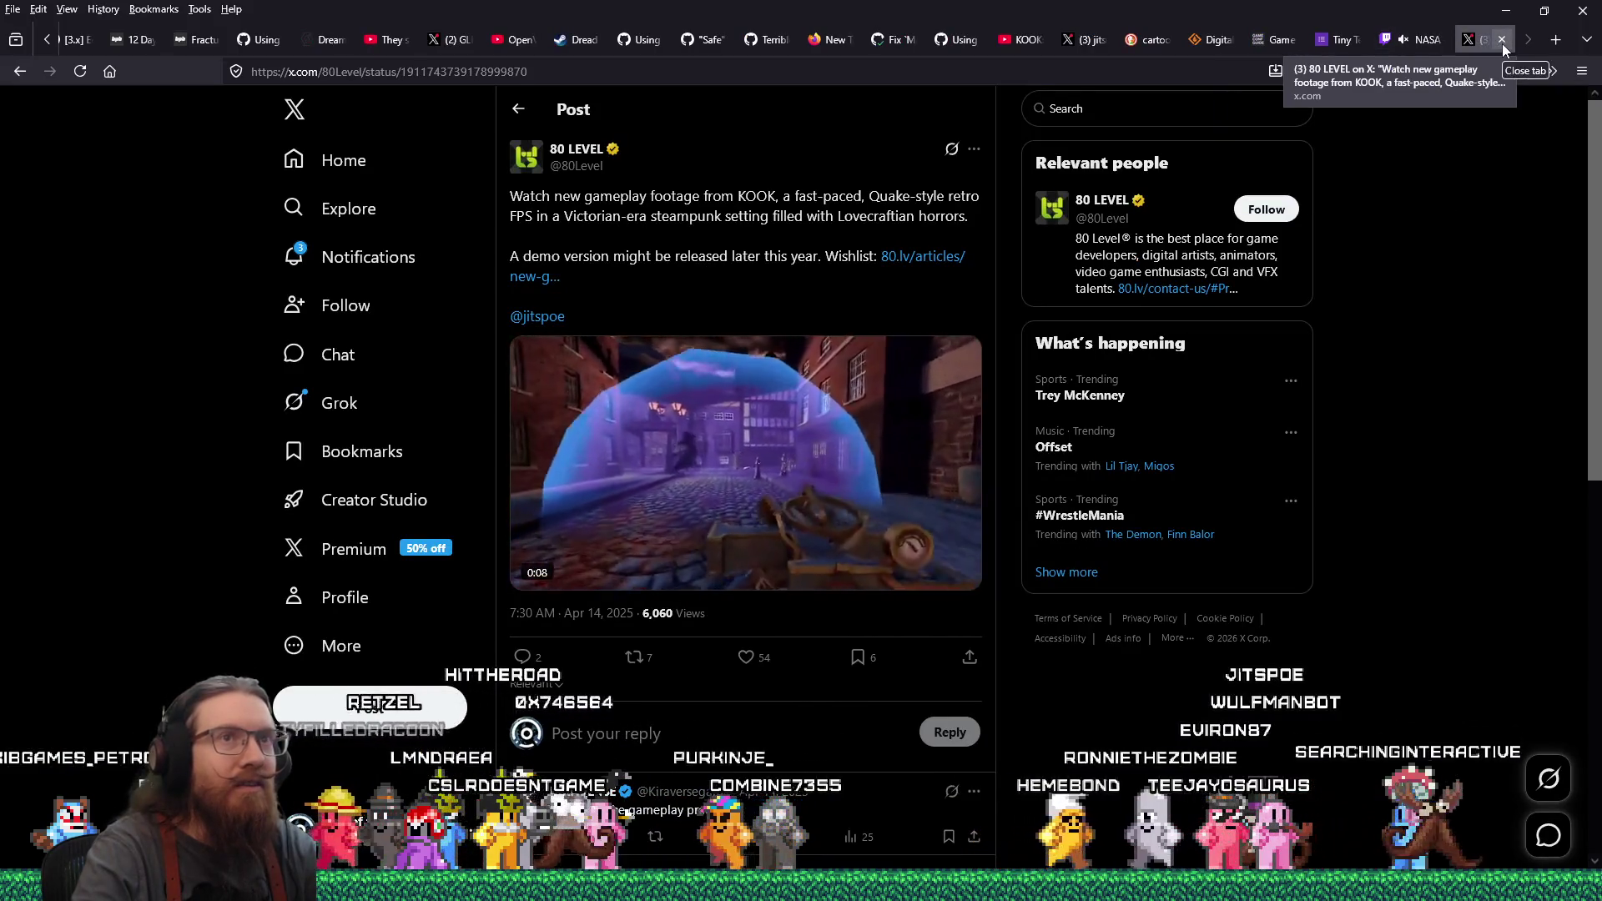
left_click(1502, 42)
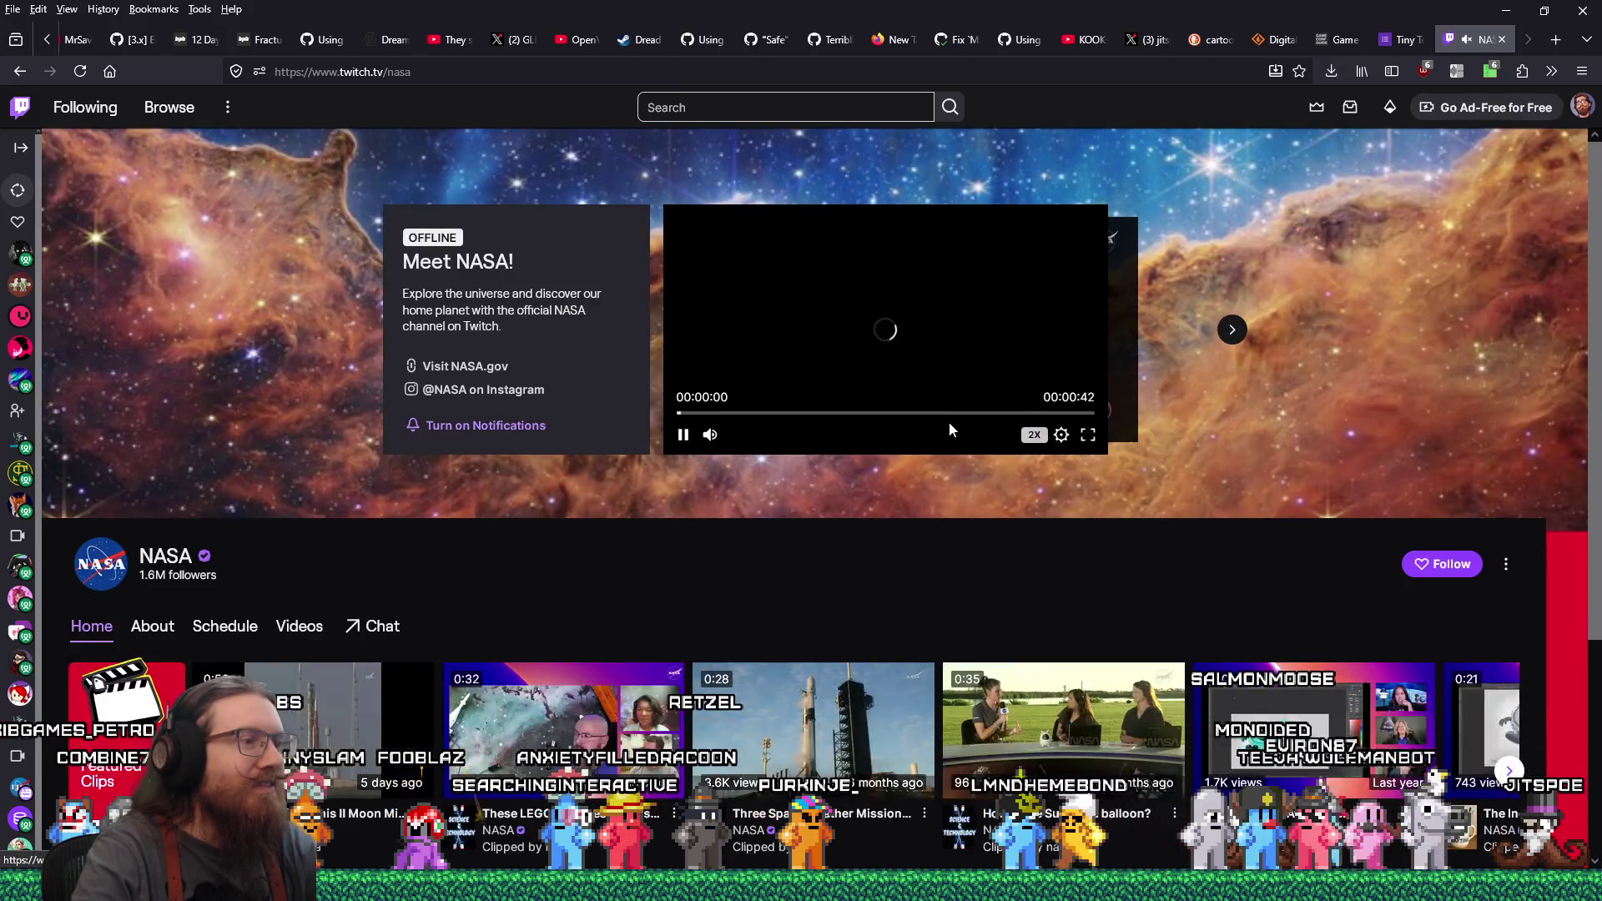
Minimize Firefox, briefly toggling the playback speed extension popup, to reveal the KOOK marketing notes
left_click(1506, 9)
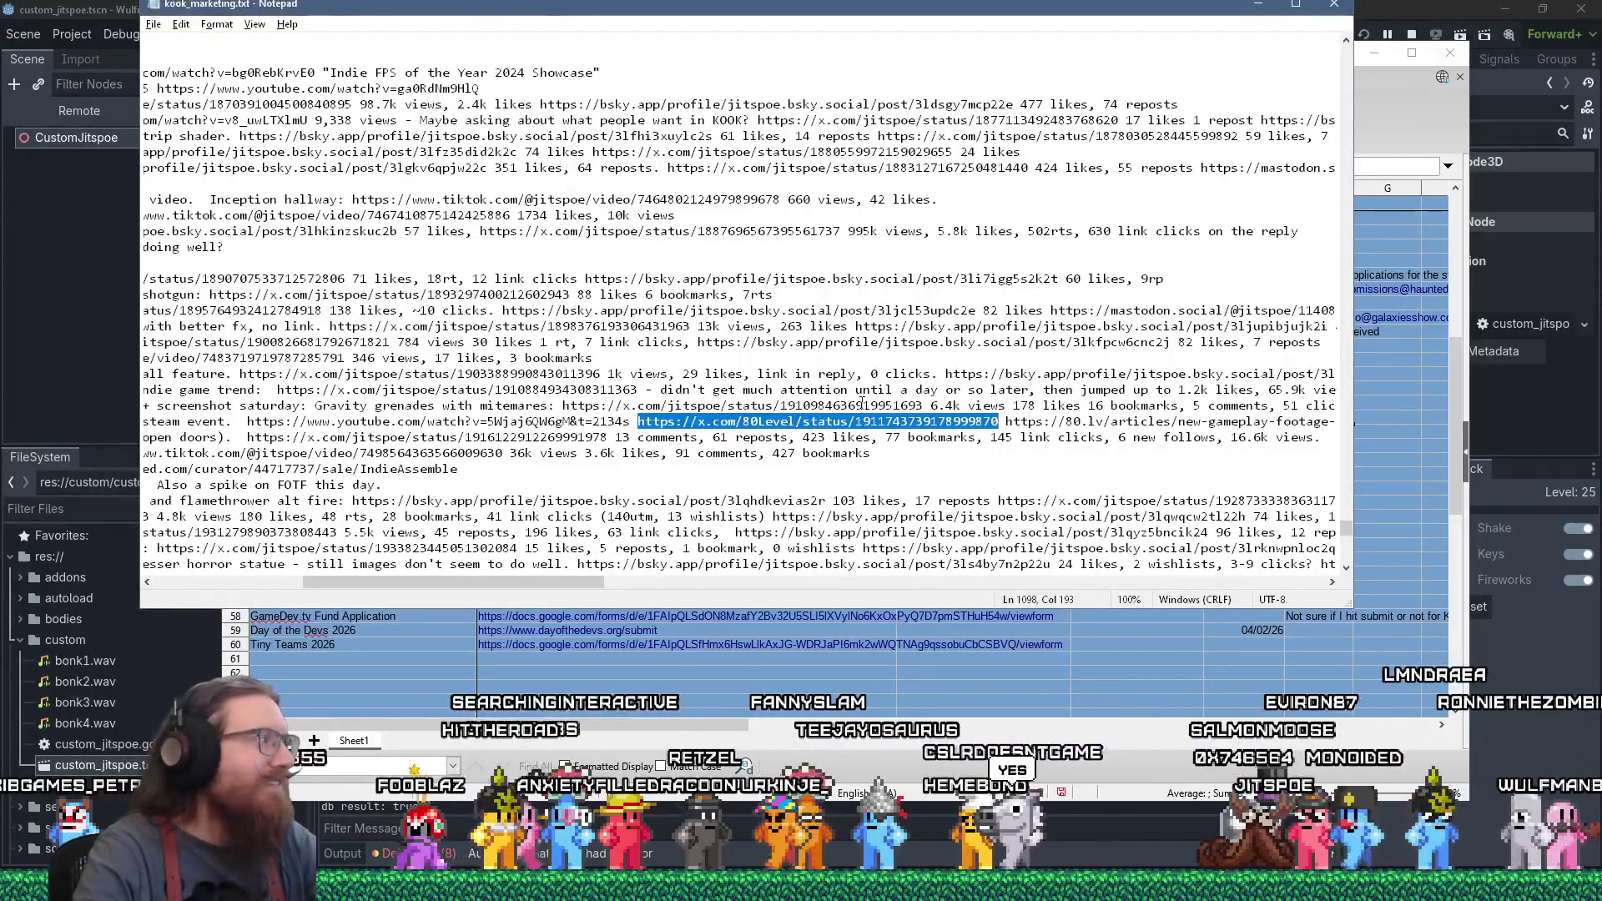
key("alt+Tab")
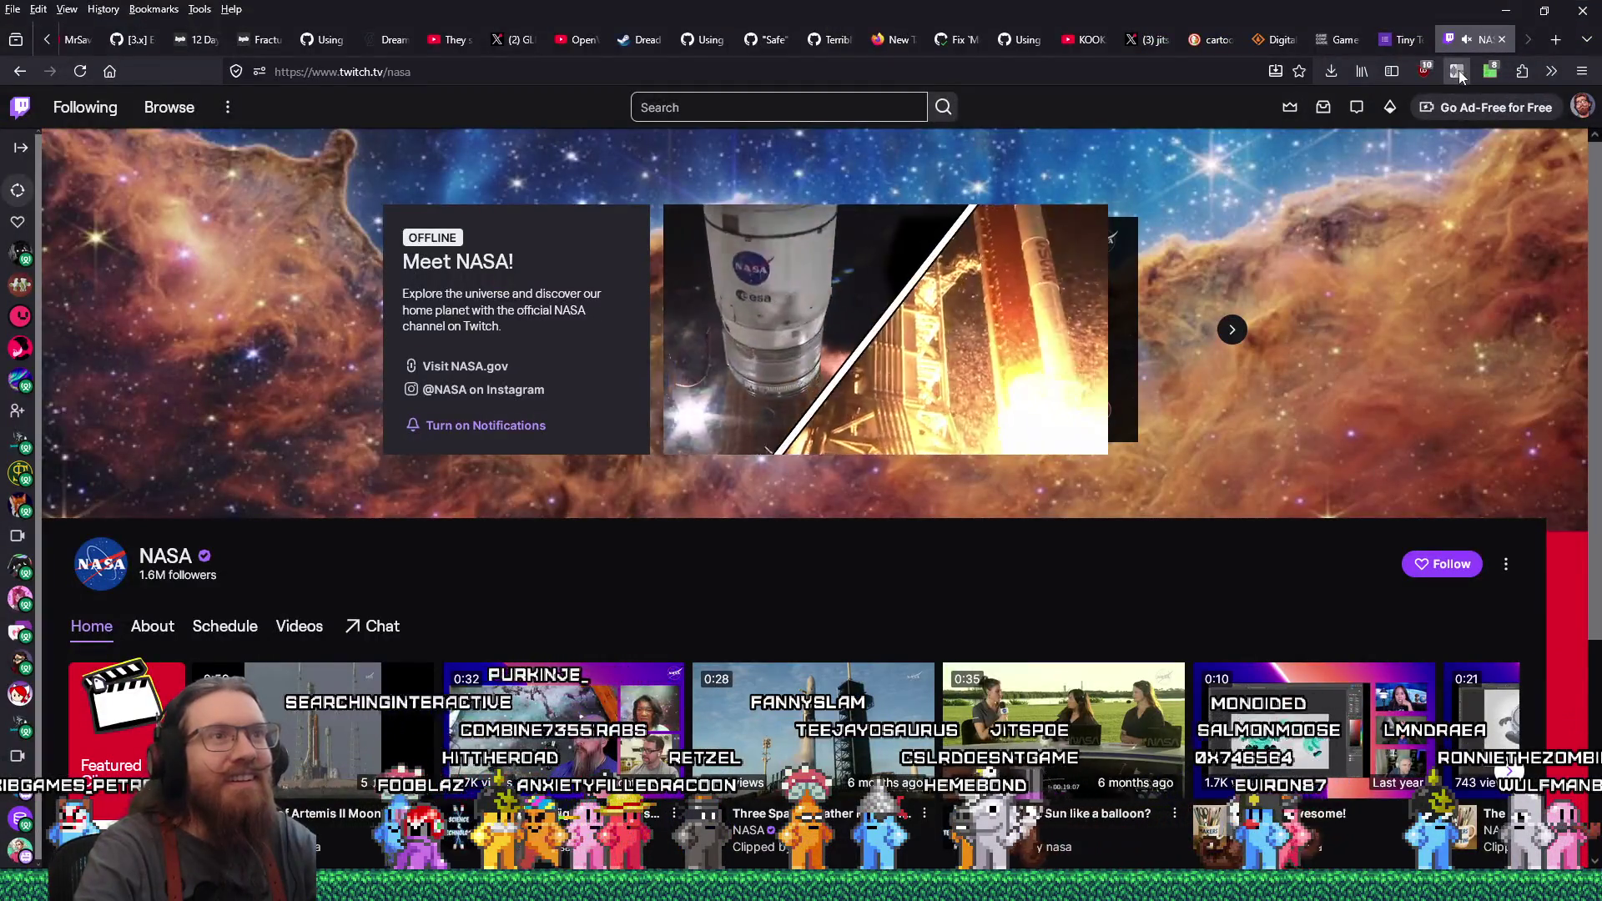
left_click(1457, 72)
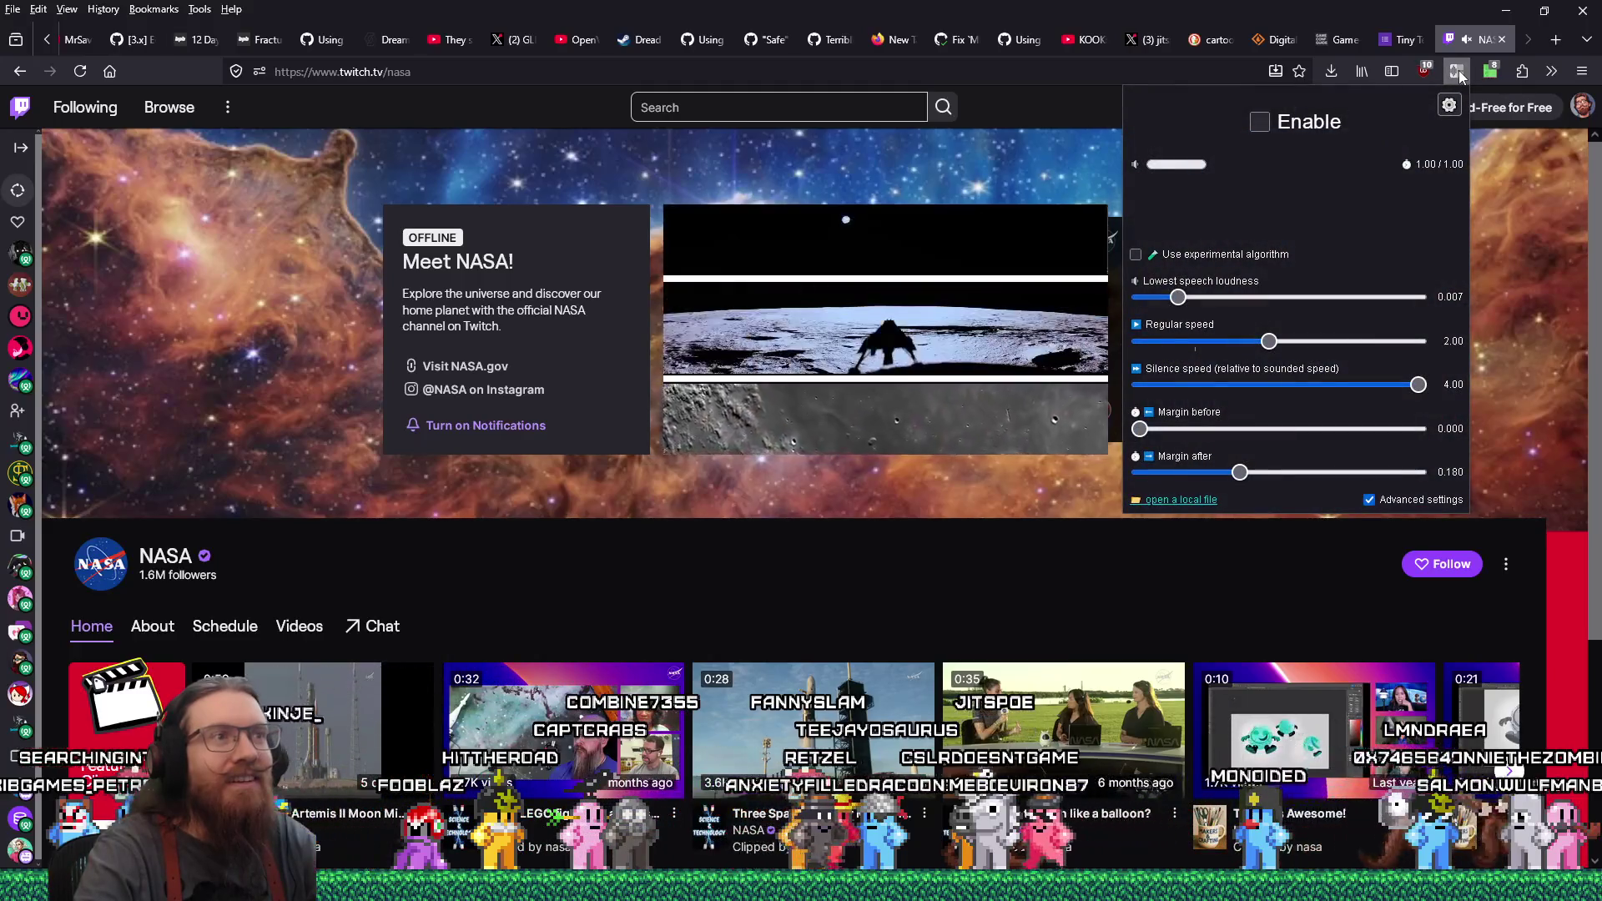
left_click(1457, 72)
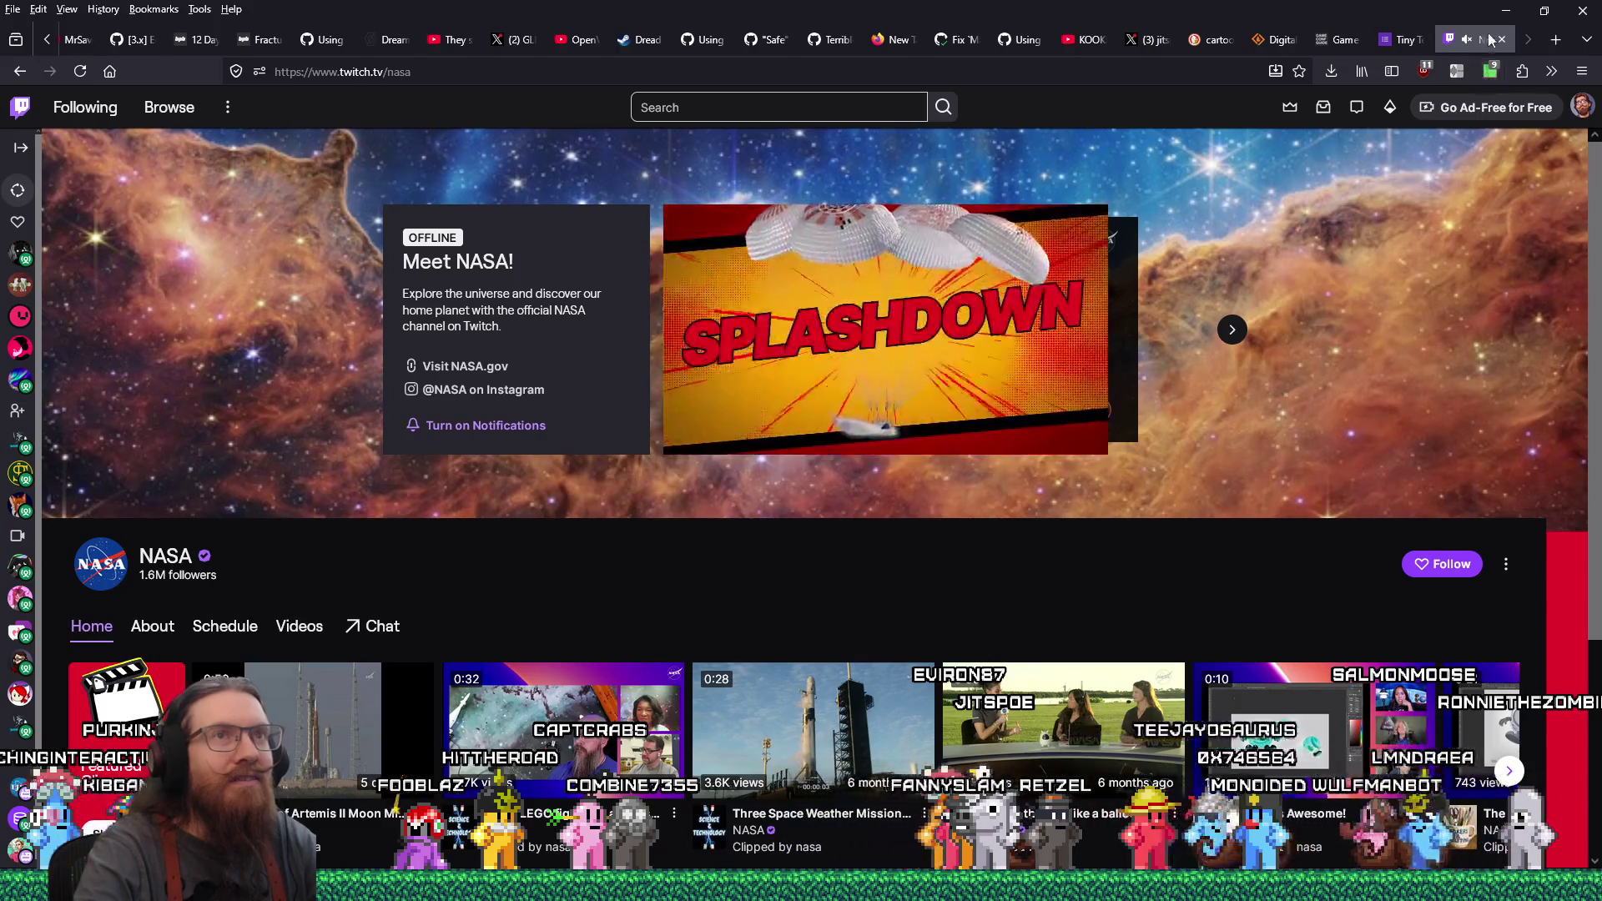
left_click(1505, 8)
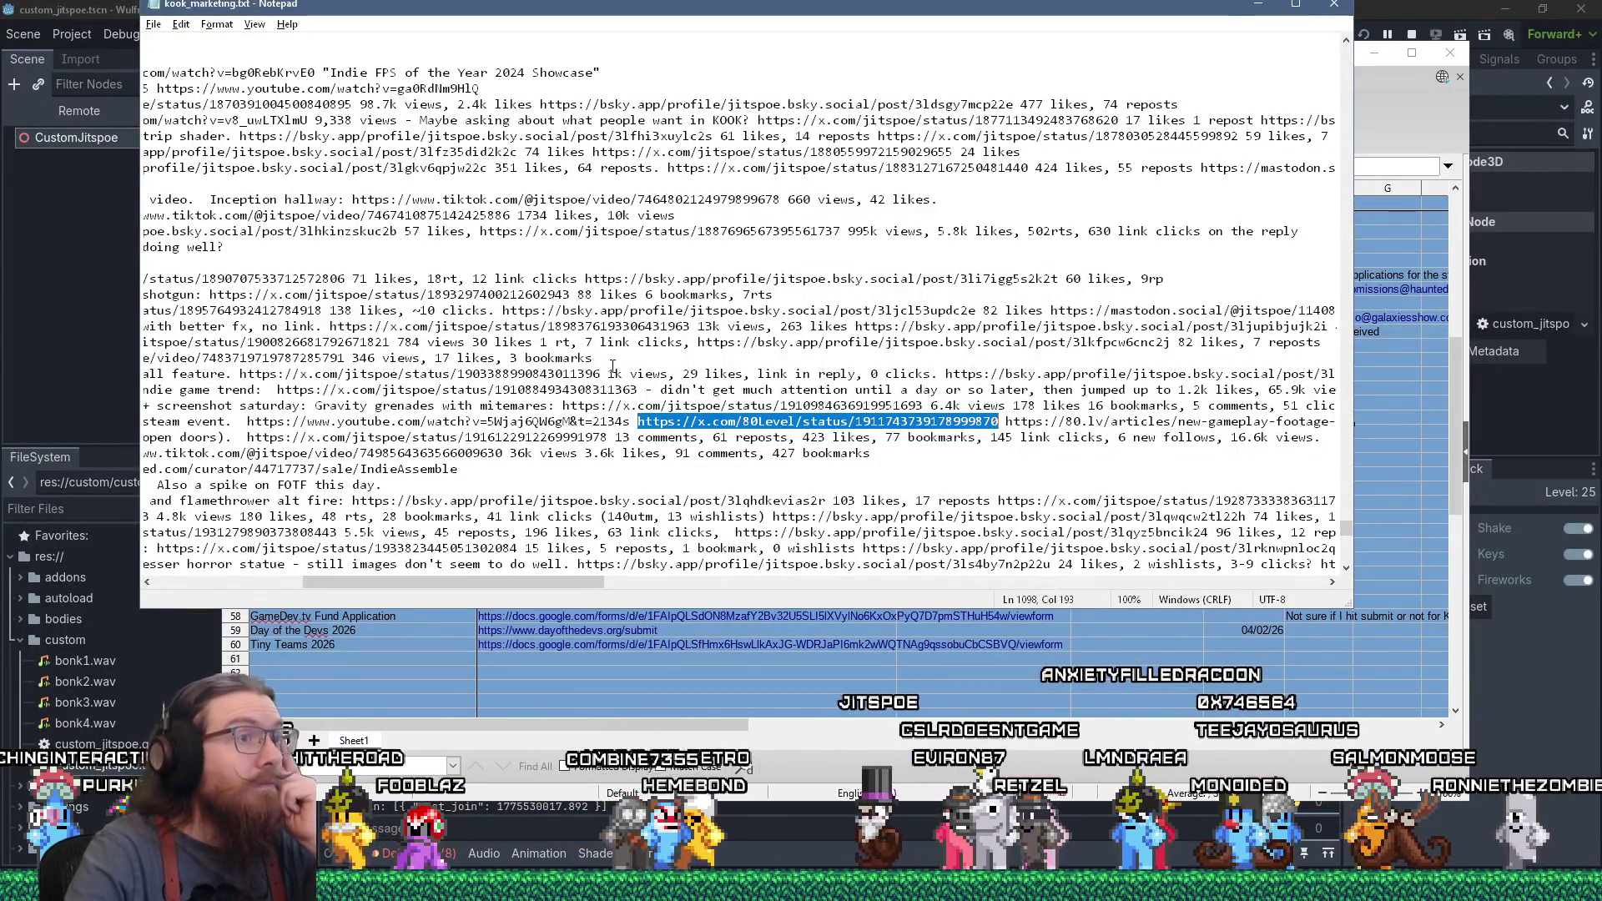
Check the Lovecraftian Days line at the end of the notes, then minimize Notepad and the Calc event sheet
left_click_drag(528, 584, 351, 568)
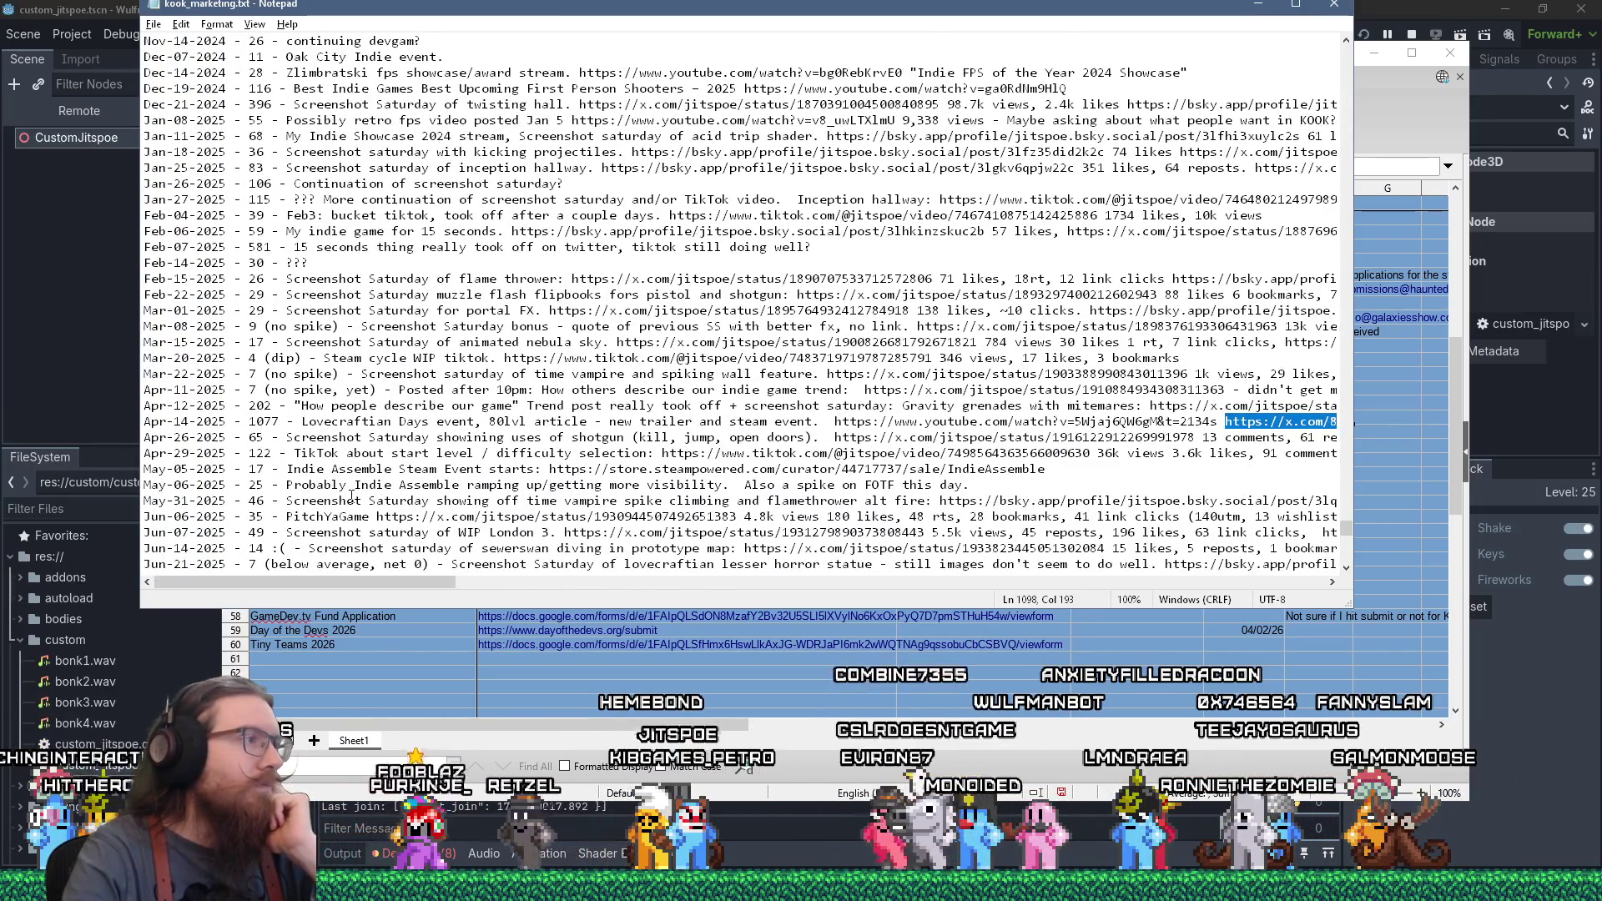
scroll(350, 496, "down", 15)
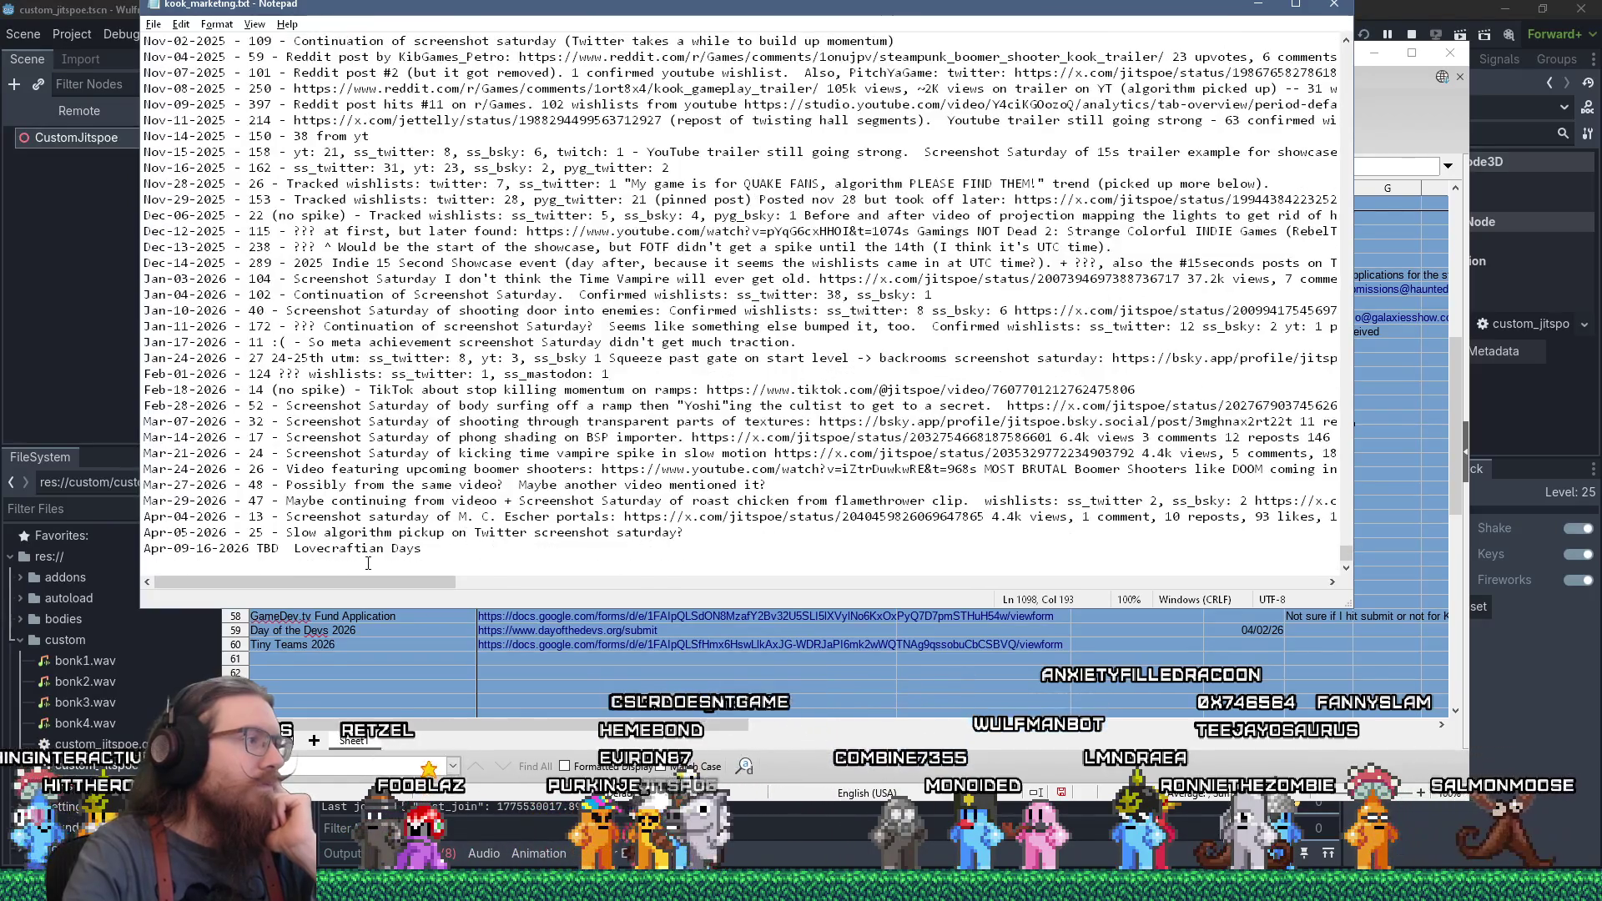
left_click(371, 563)
left_click(1248, 10)
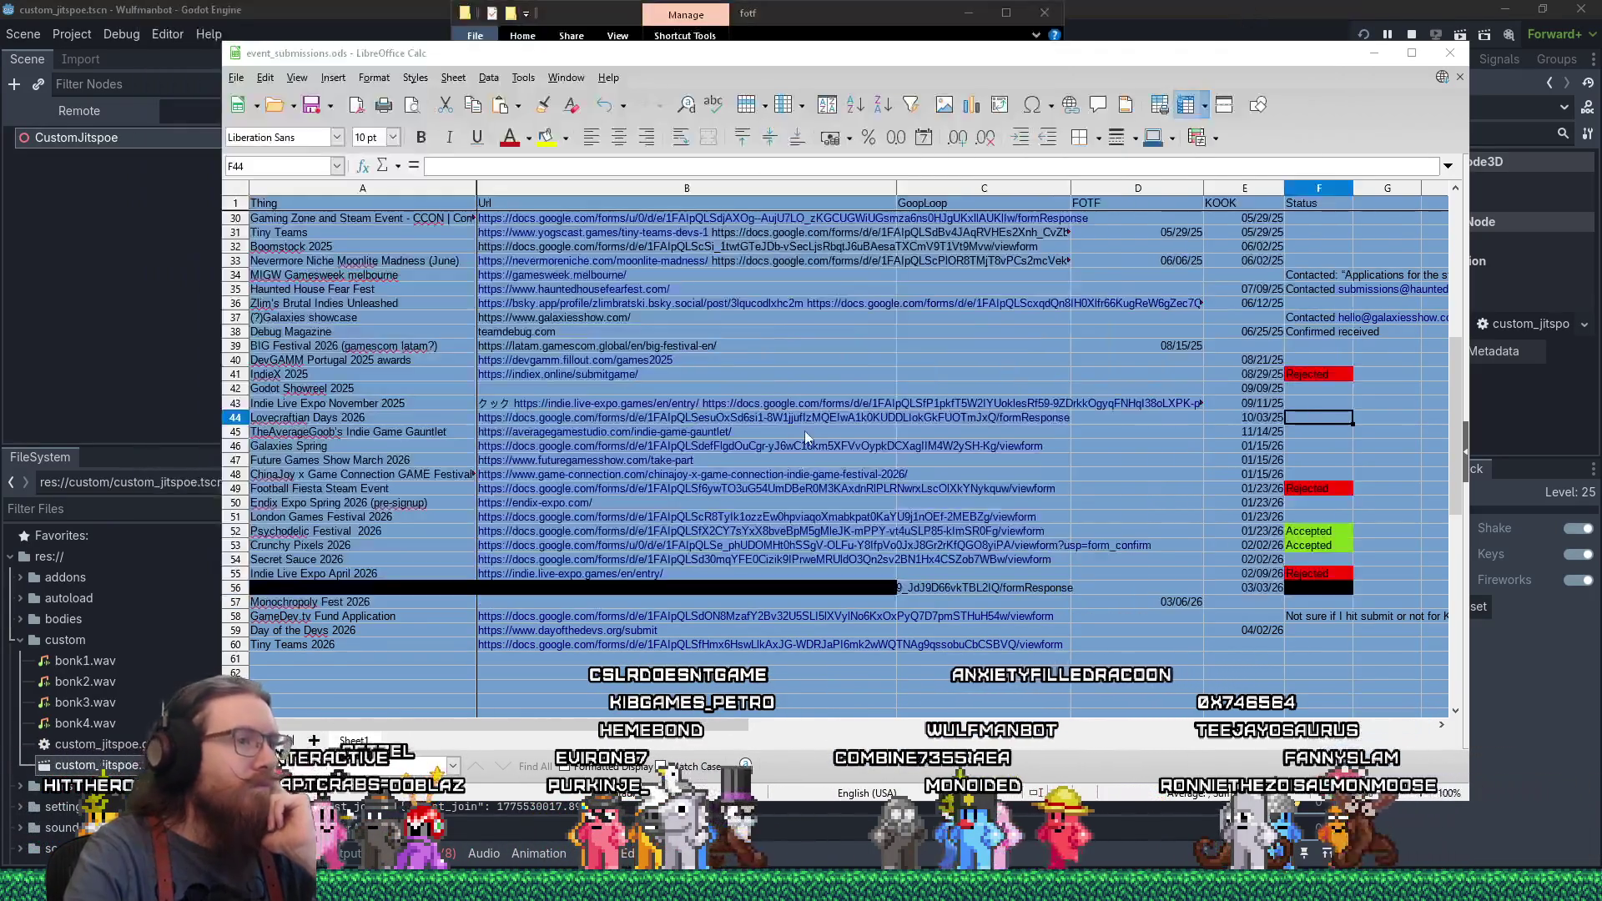
left_click(1369, 53)
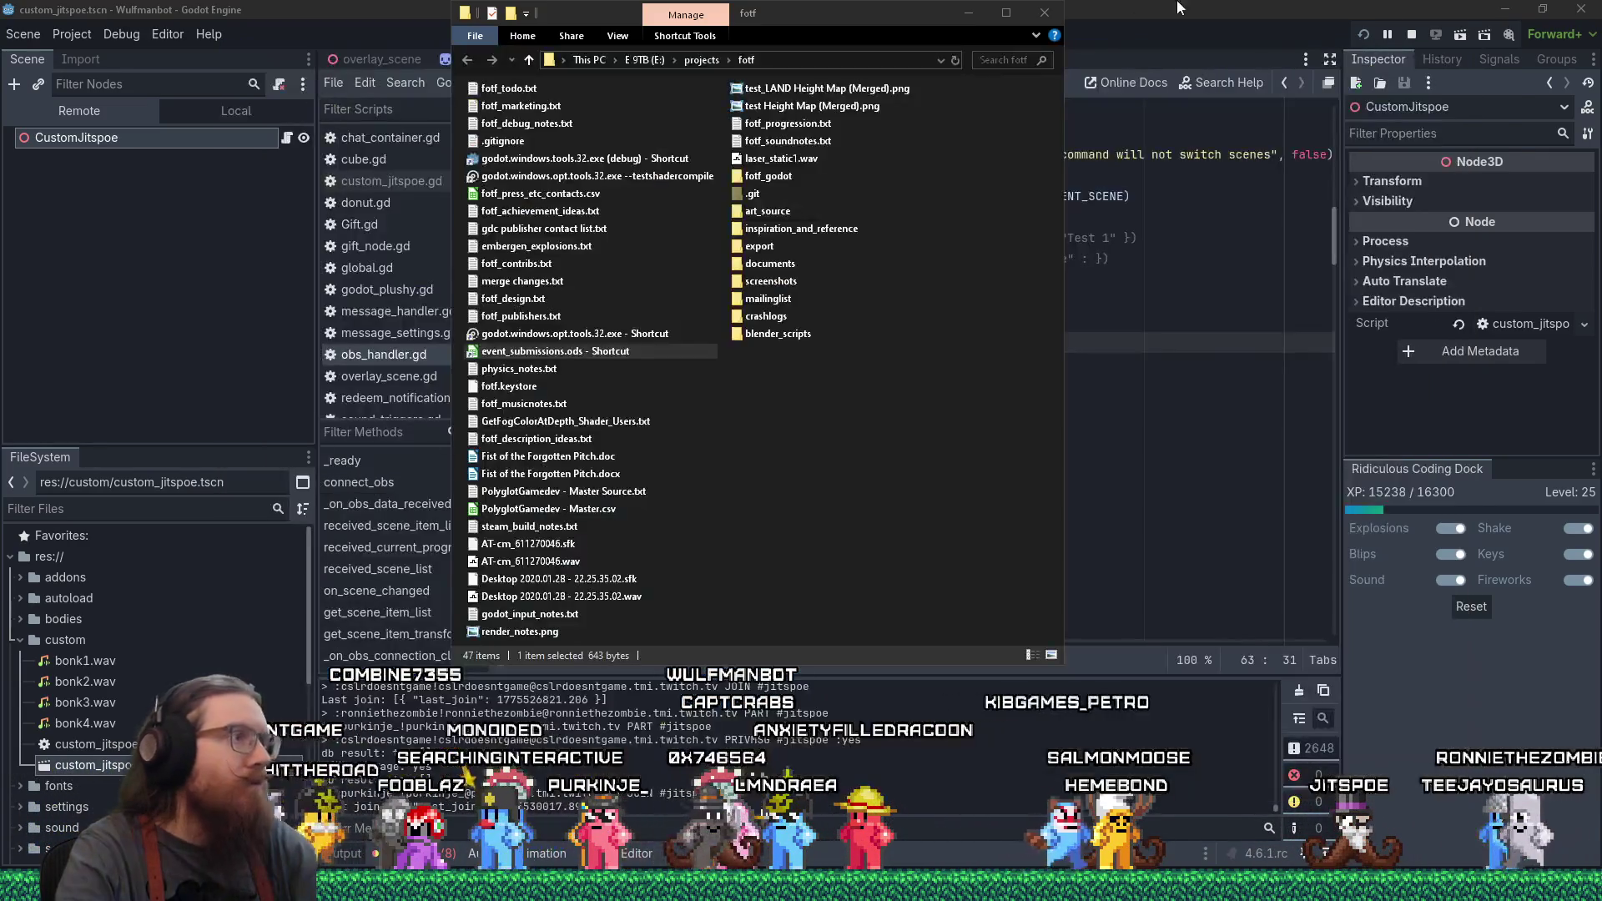
Focus Godot's obs_handler.gd script at line 73, then glance at March 2026 in the taskbar calendar
left_click(372, 8)
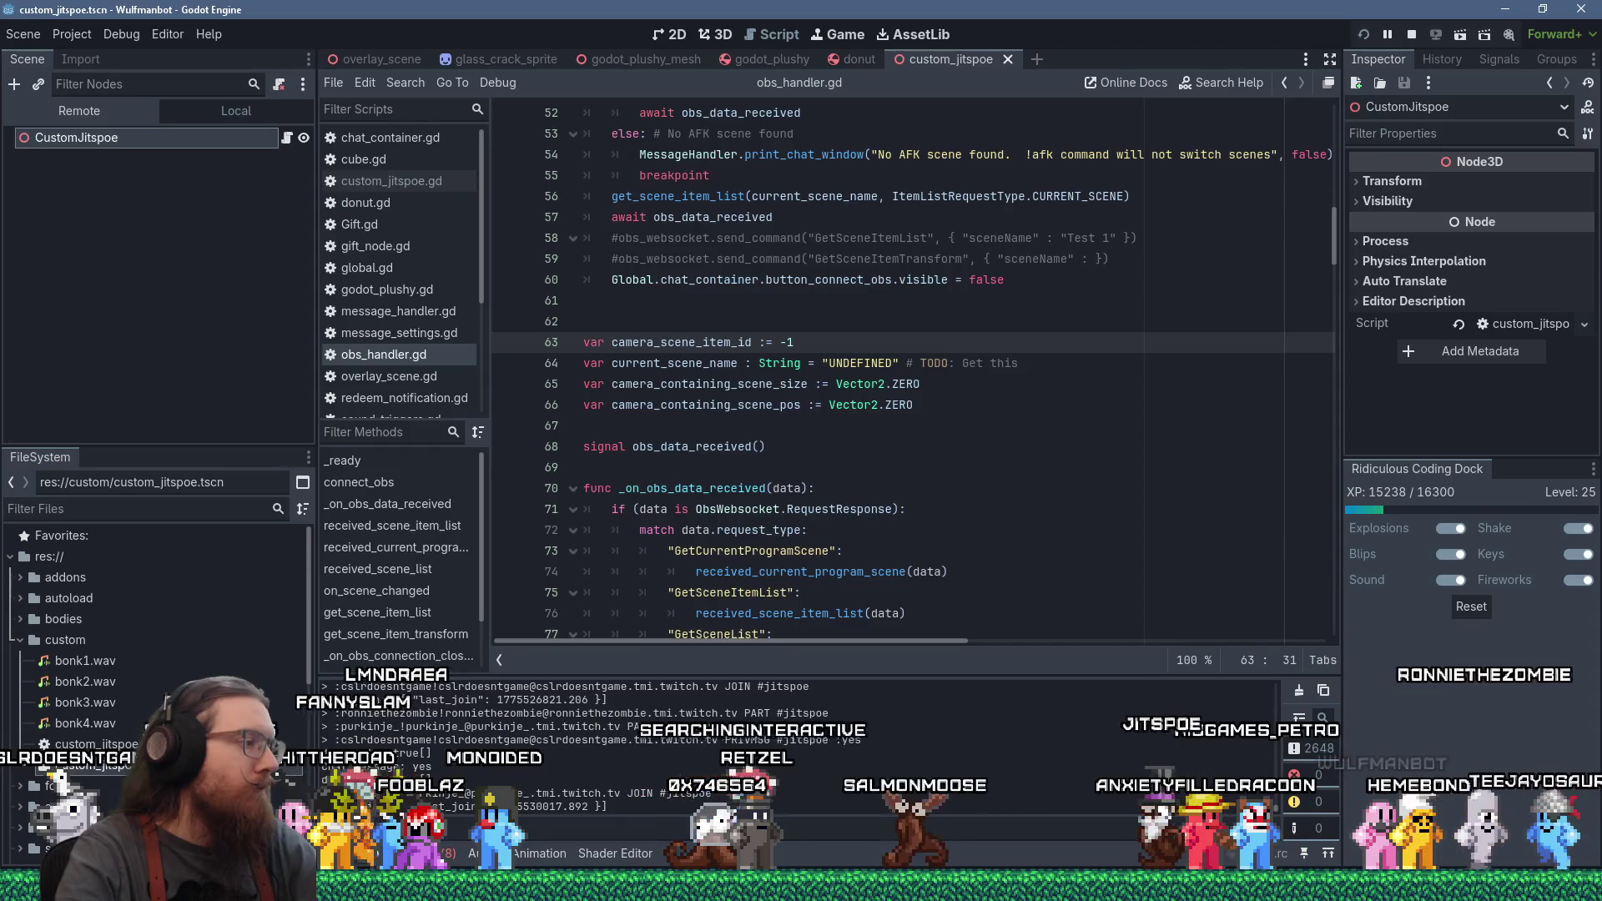
left_click(890, 549)
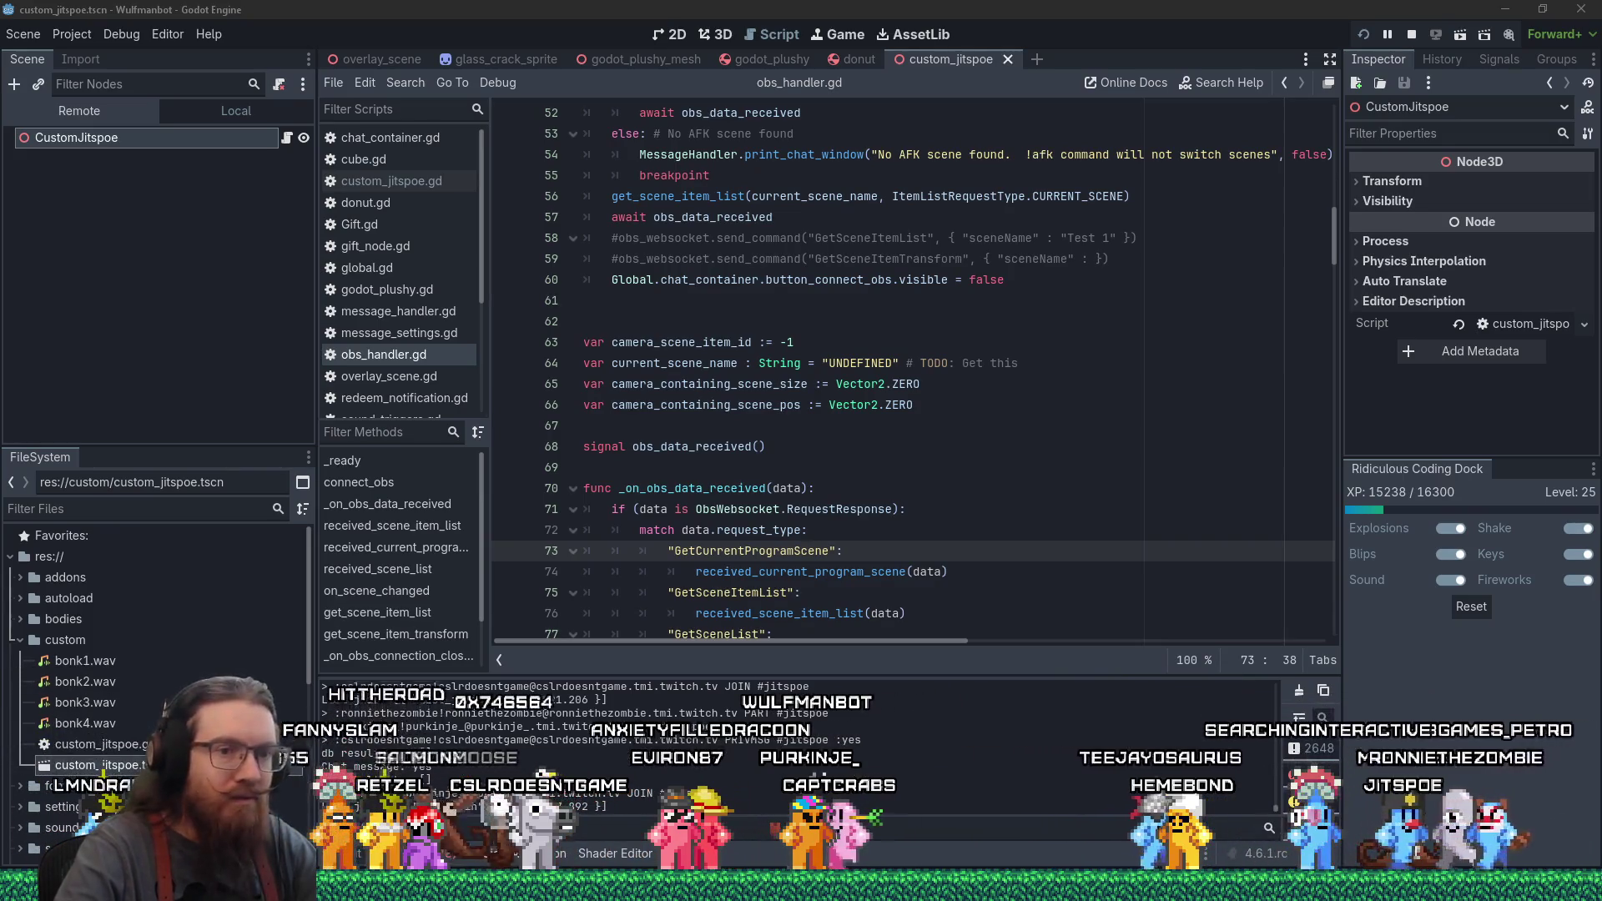
left_click(1552, 886)
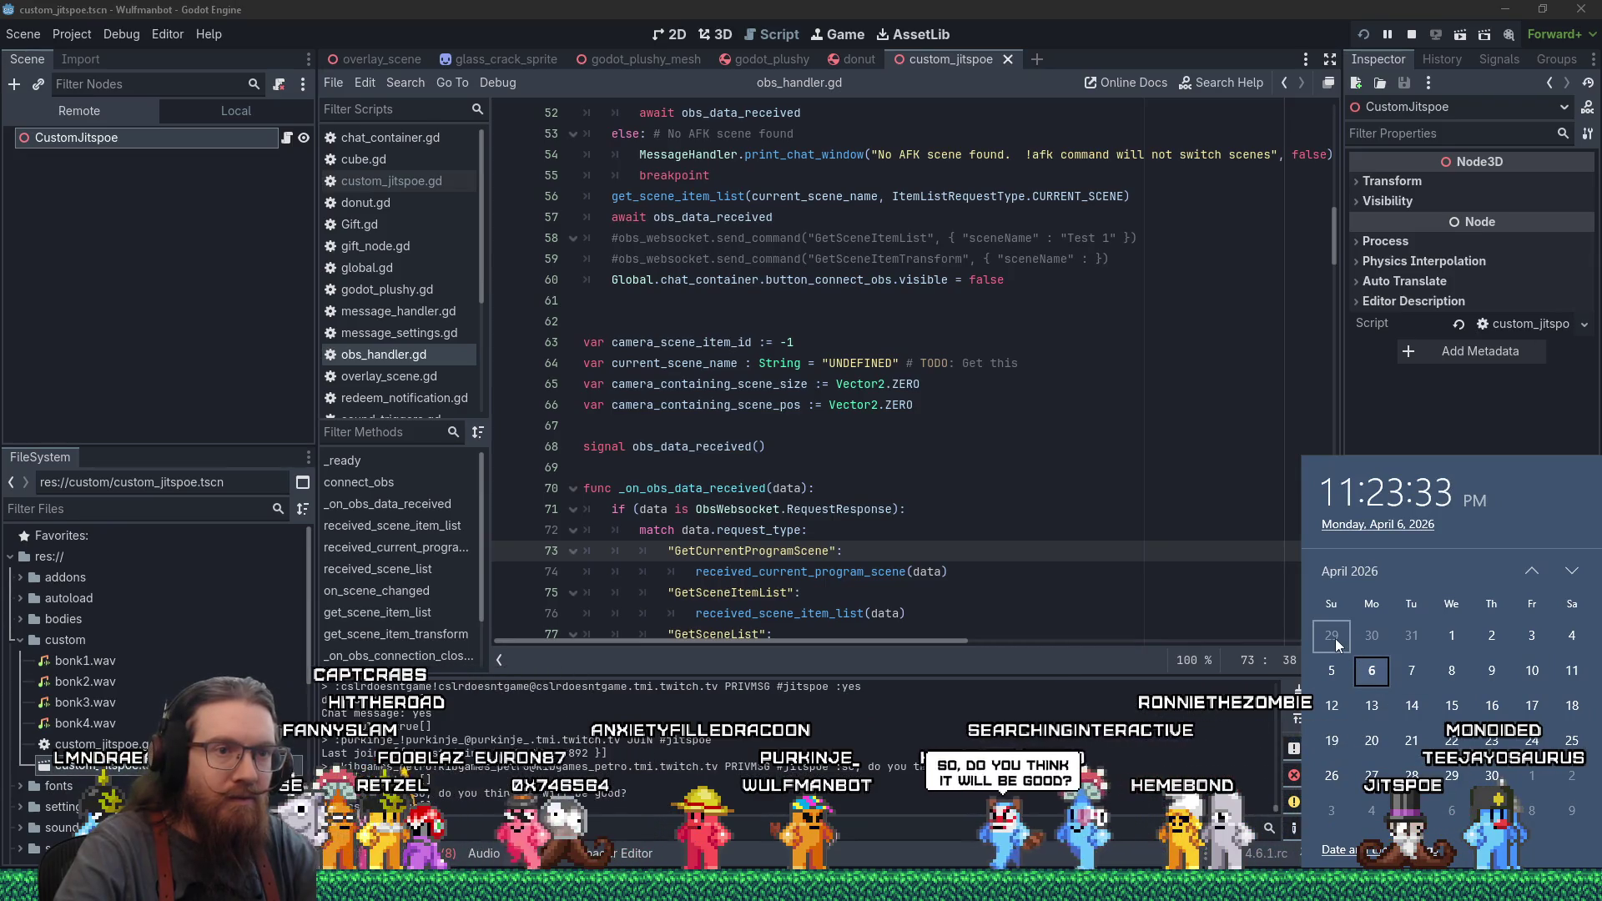
left_click(1531, 571)
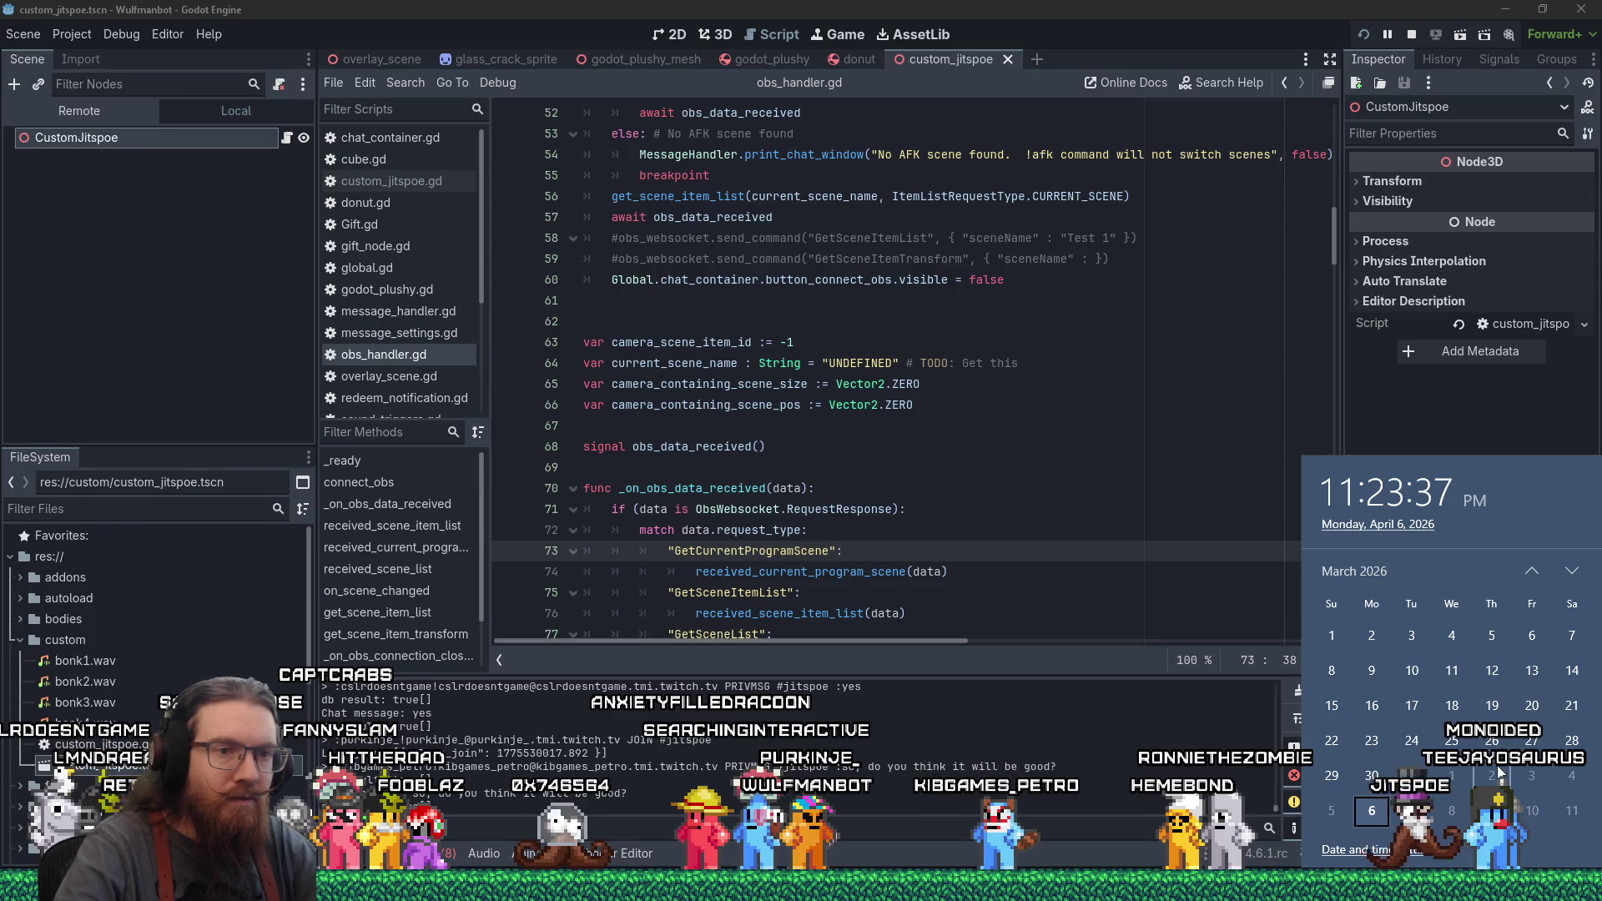
left_click(1240, 494)
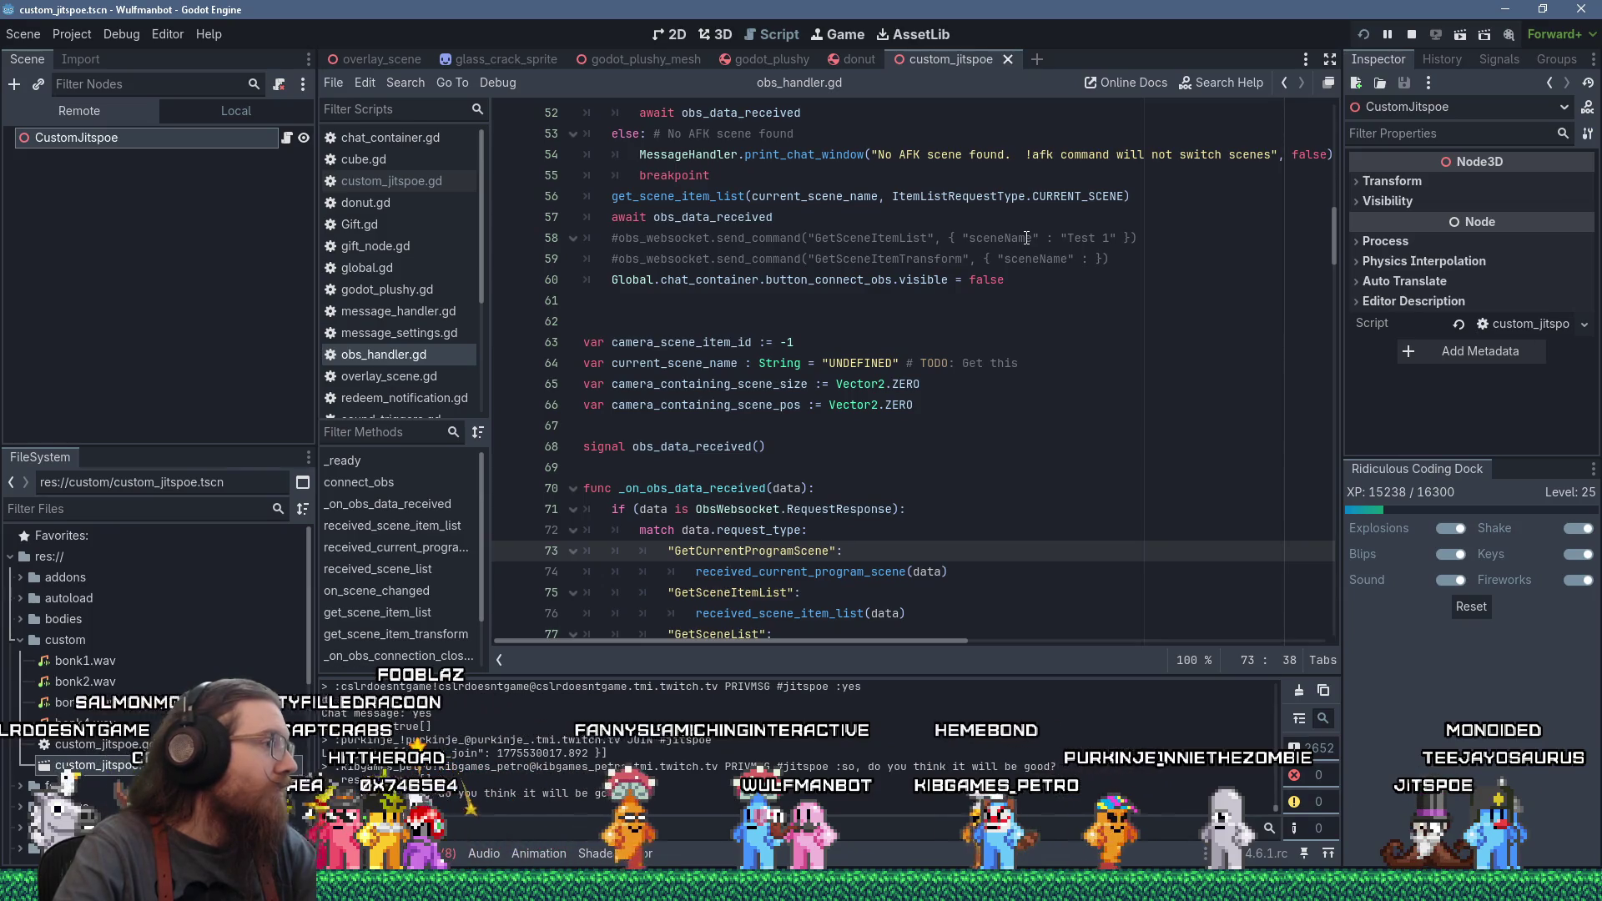
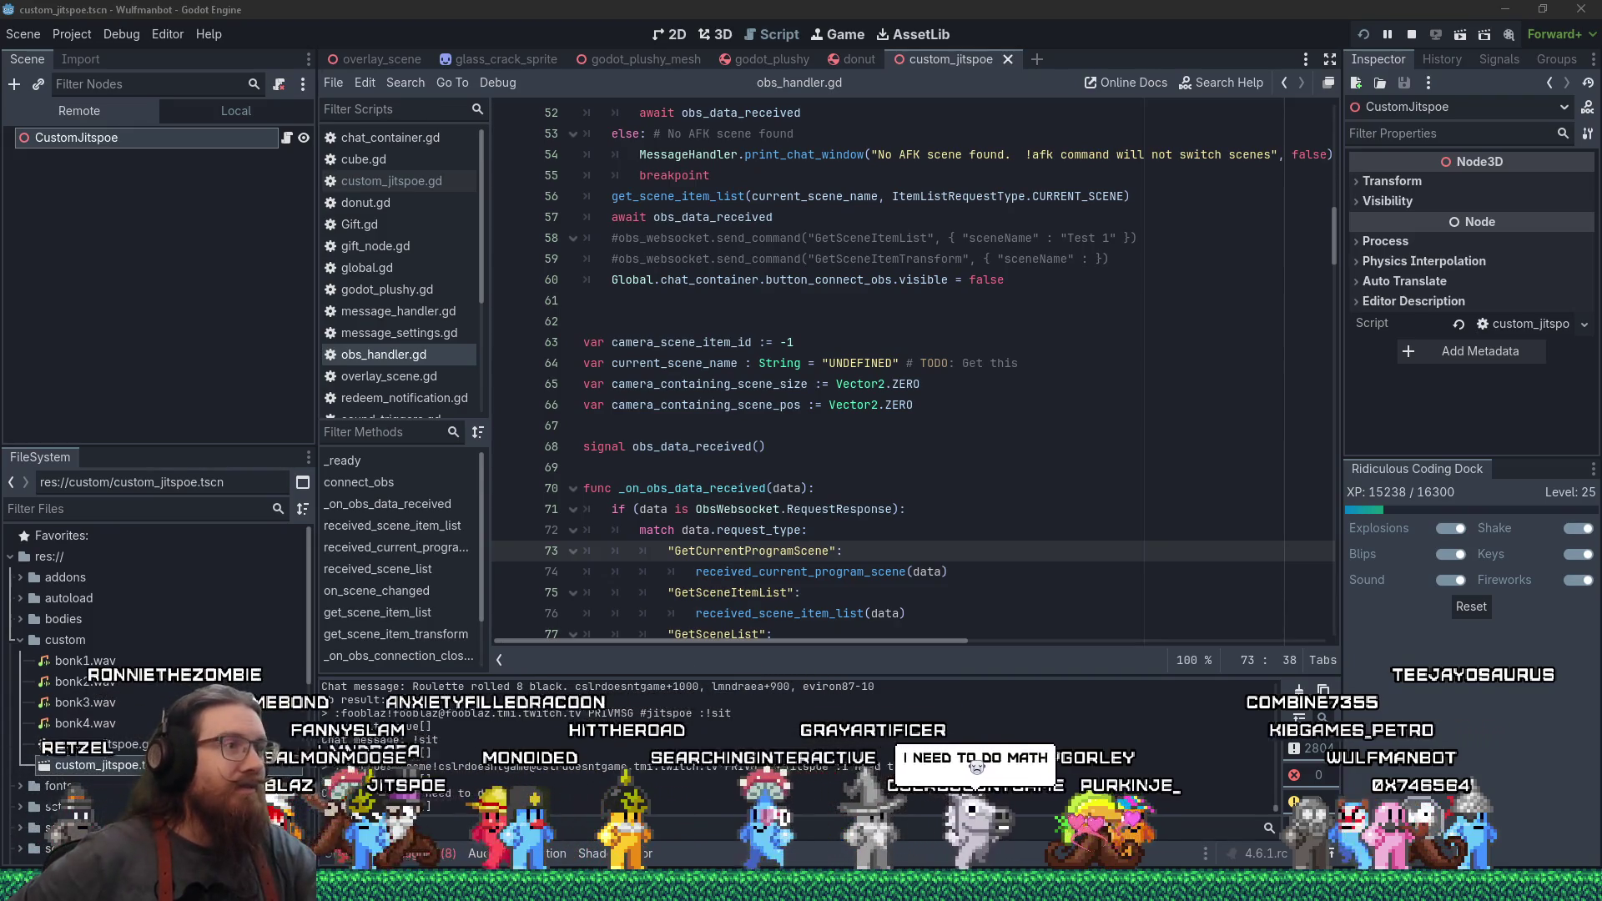
Switch from the Godot editor to the Firefox window showing NASA's Twitch channel
key("alt+Tab")
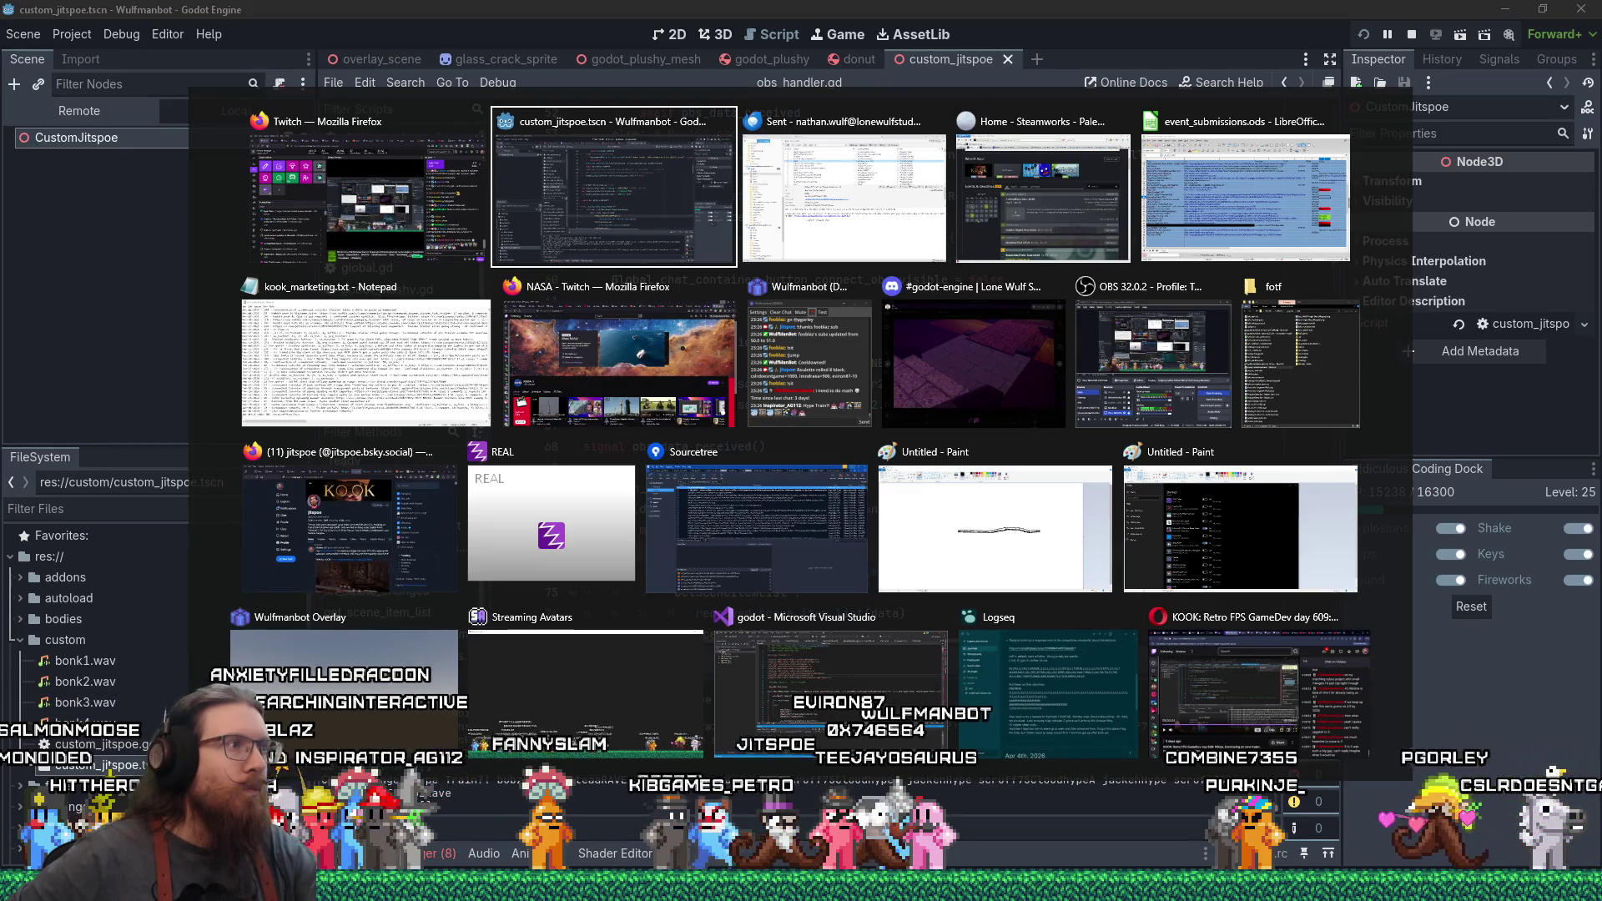
key("Tab")
key("Tab")
key("Tab")
key("Tab")
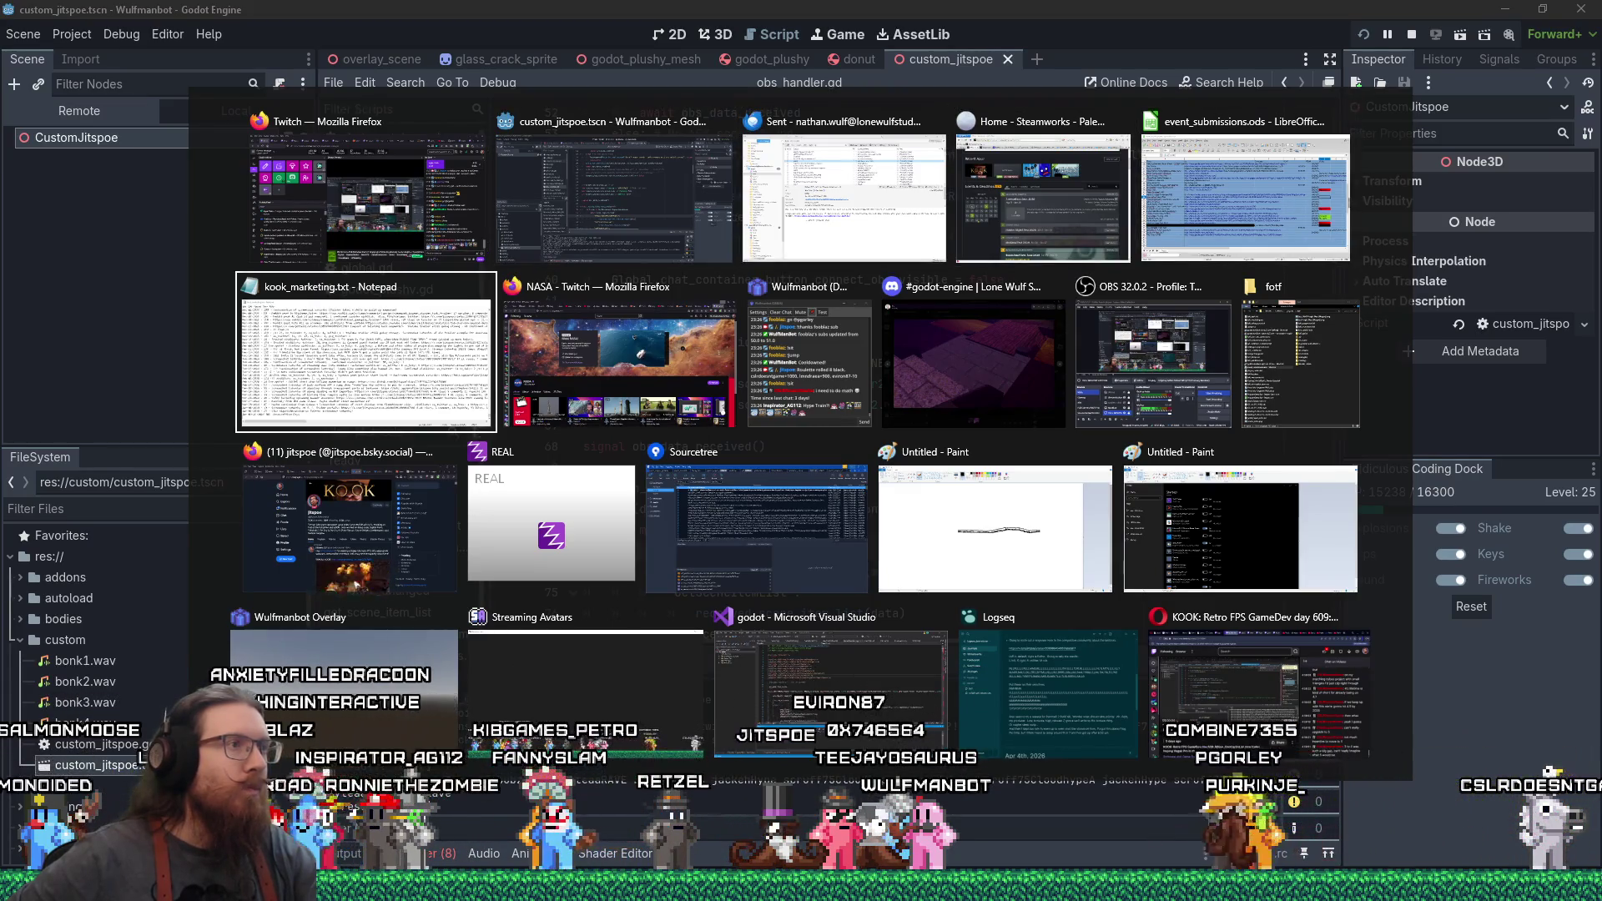
key("alt")
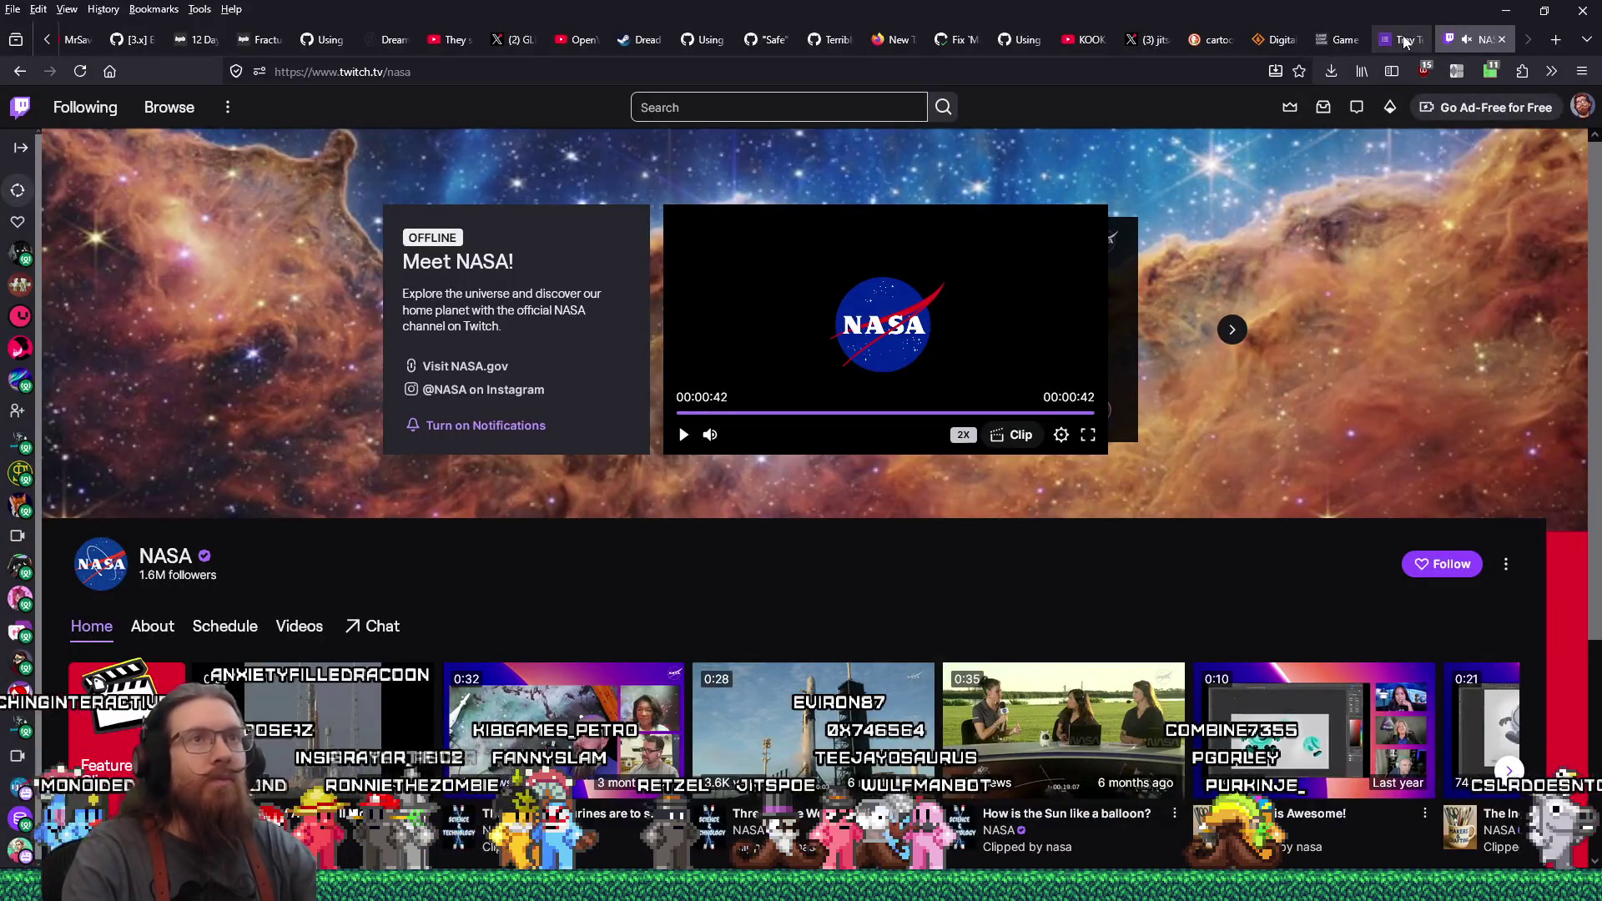
Continue the team description: fast paced retro shooters, steampunk aesthetic, M. C. Escher style levels
left_click(1405, 41)
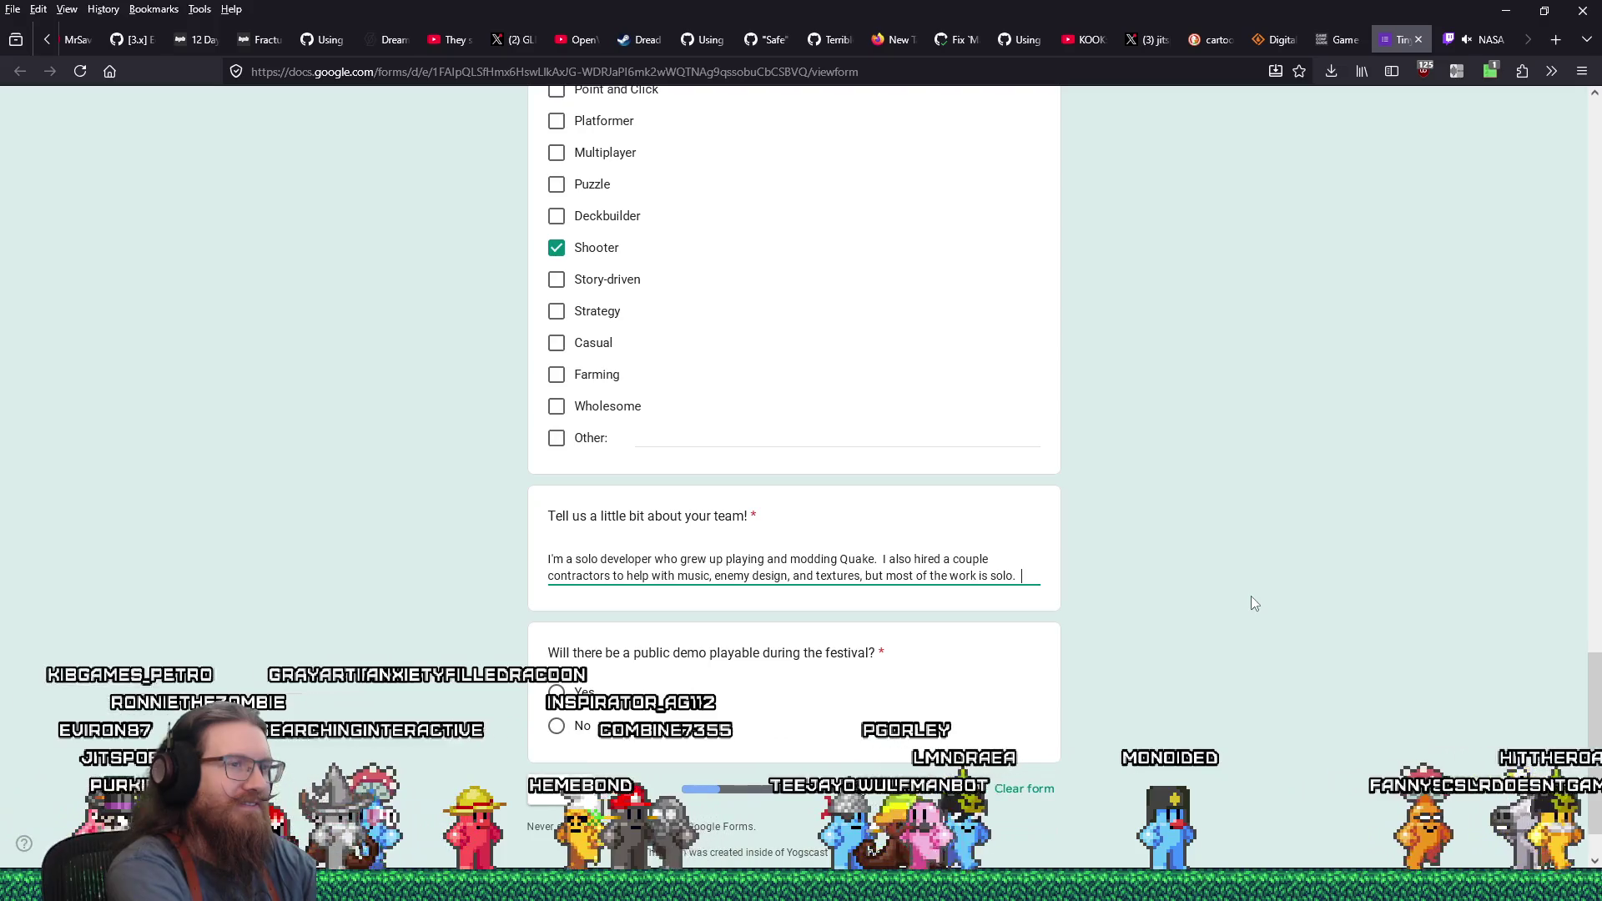
type("I lov")
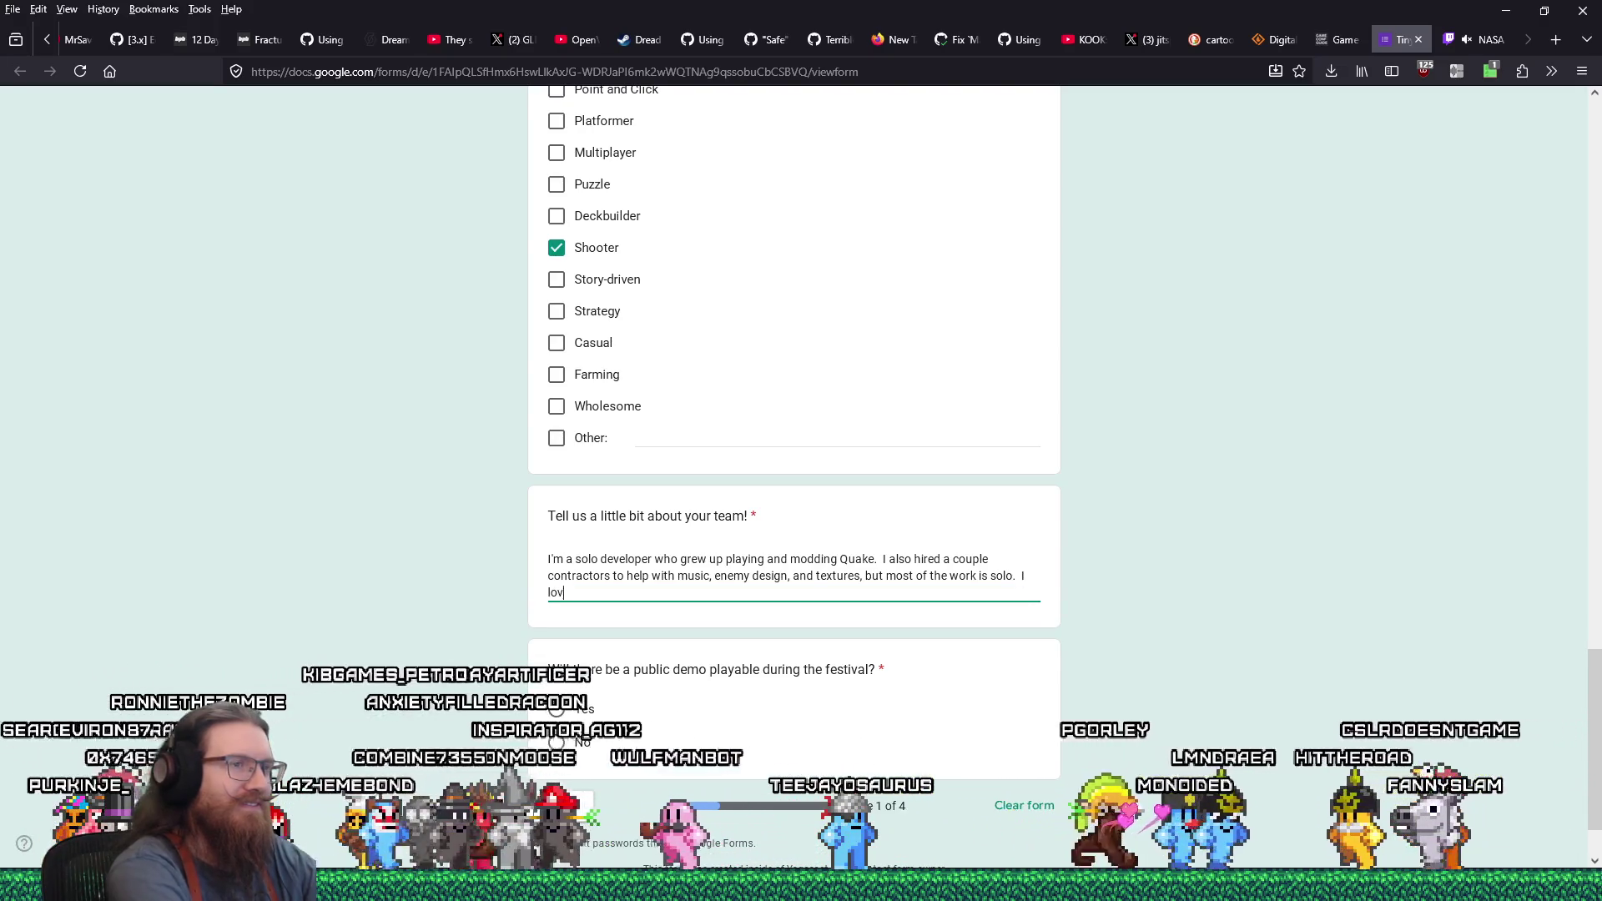
type("e fast paced re")
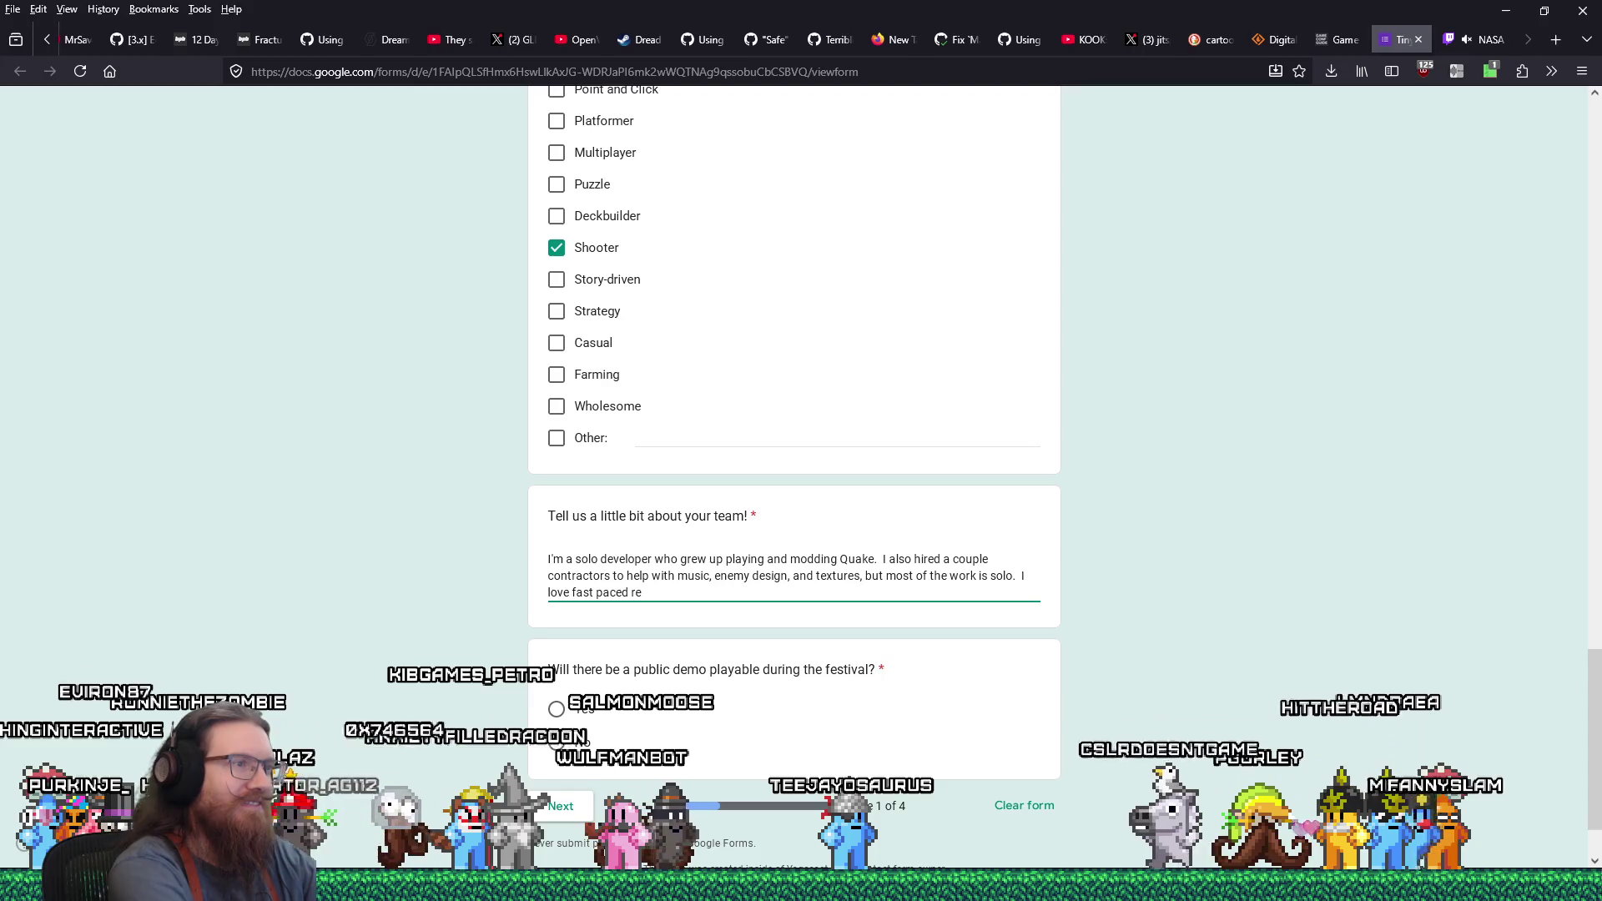
type("tro shooters and really wanted to make my")
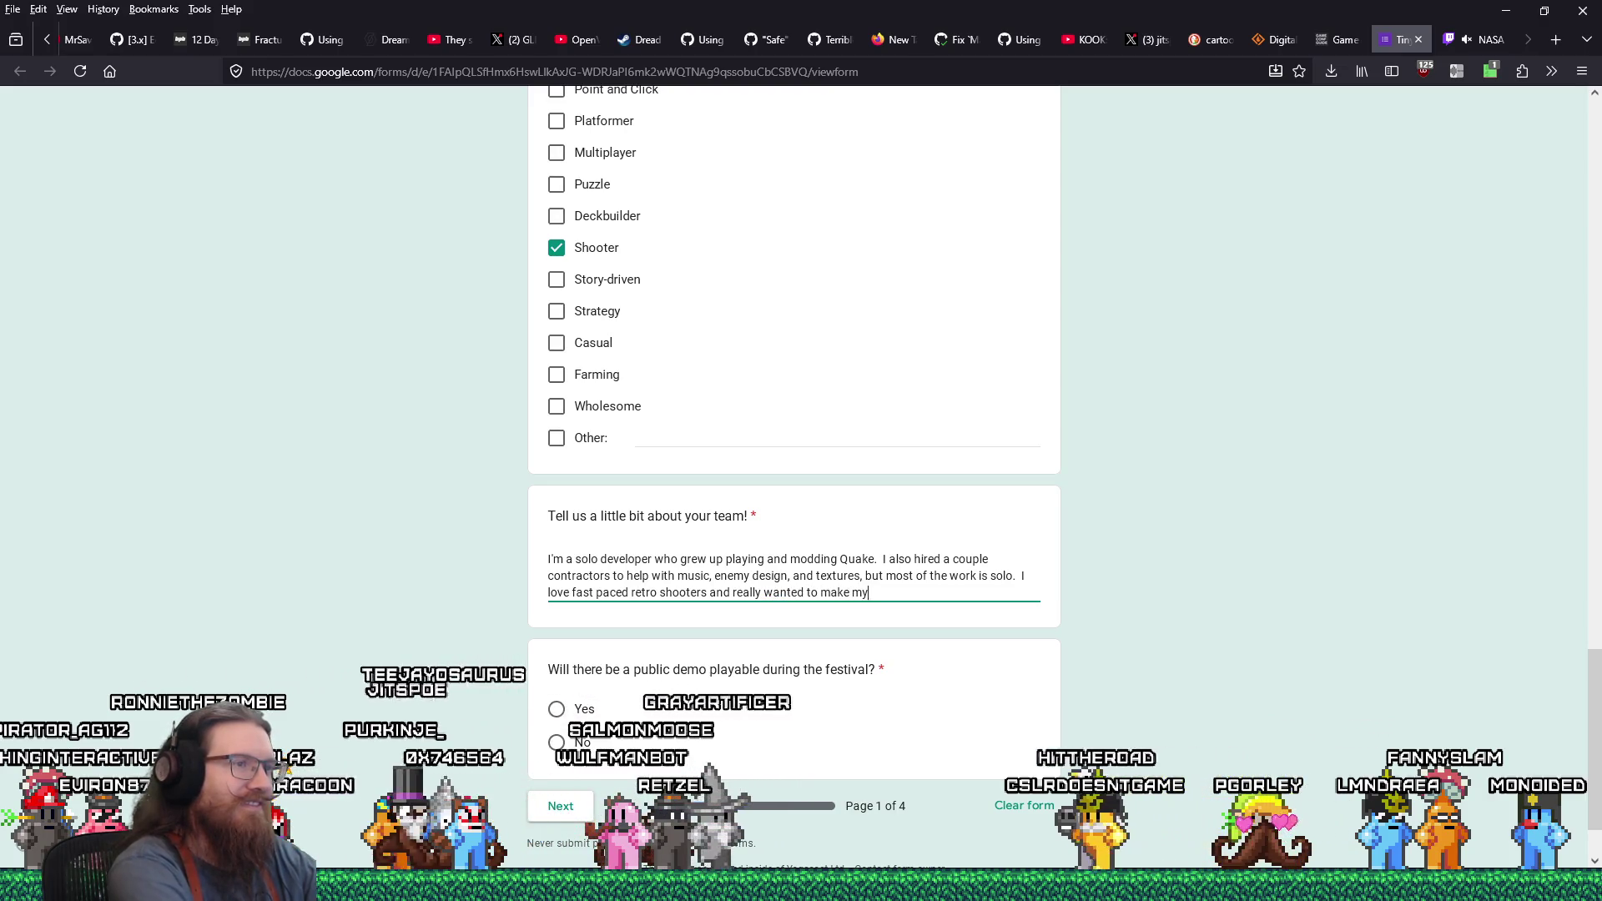
type(" own with a ")
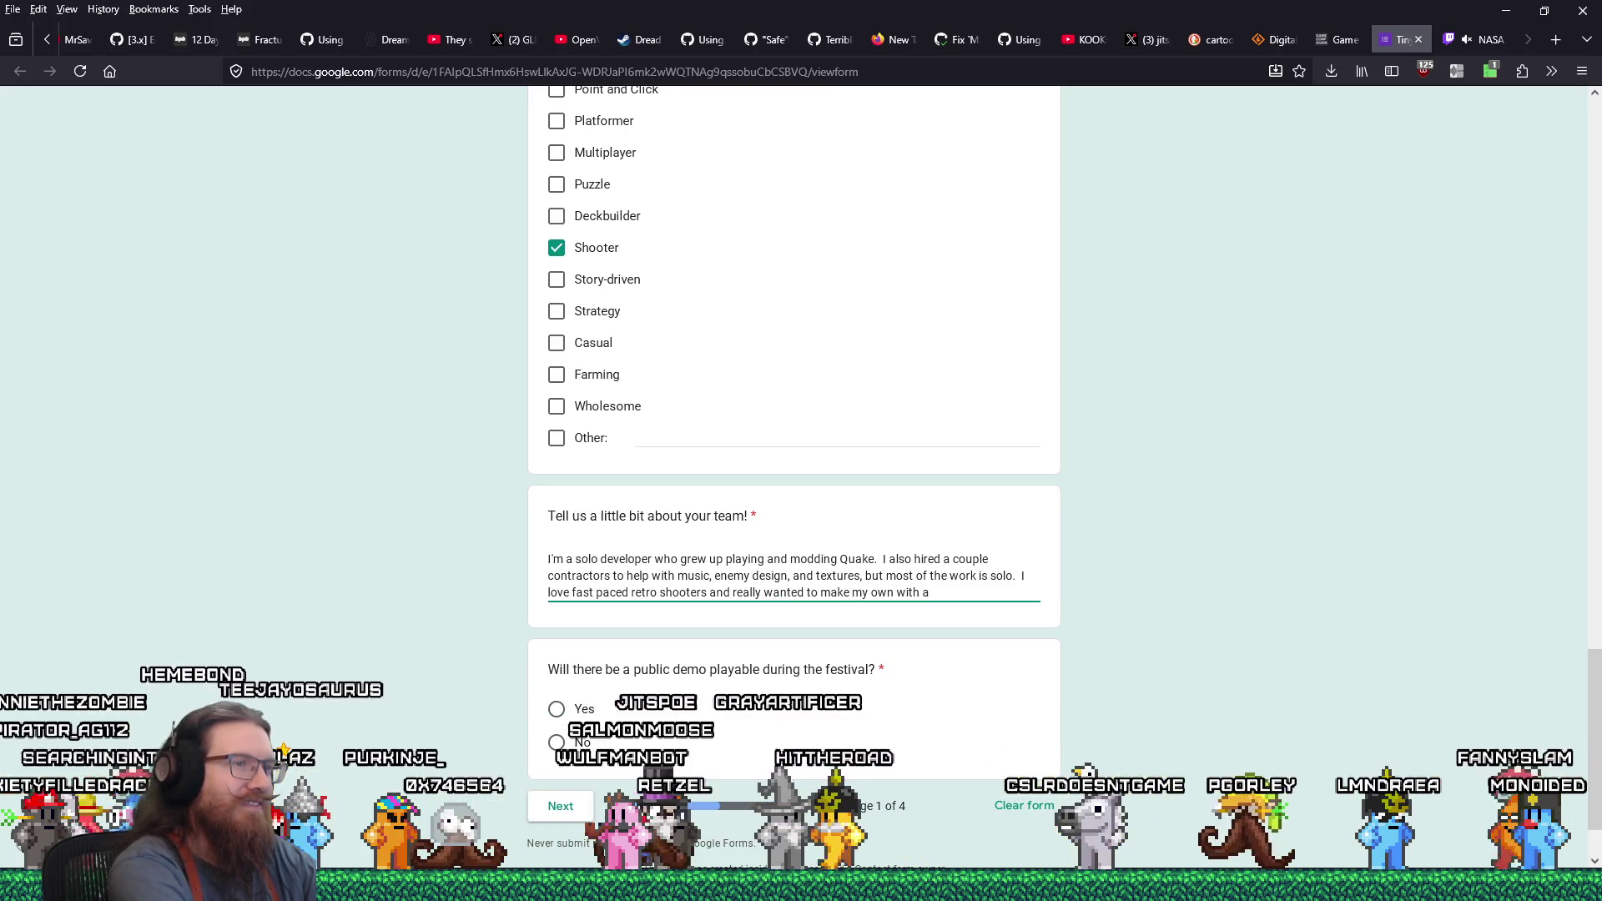
type("steampunk ae")
type("sthet")
type("ic")
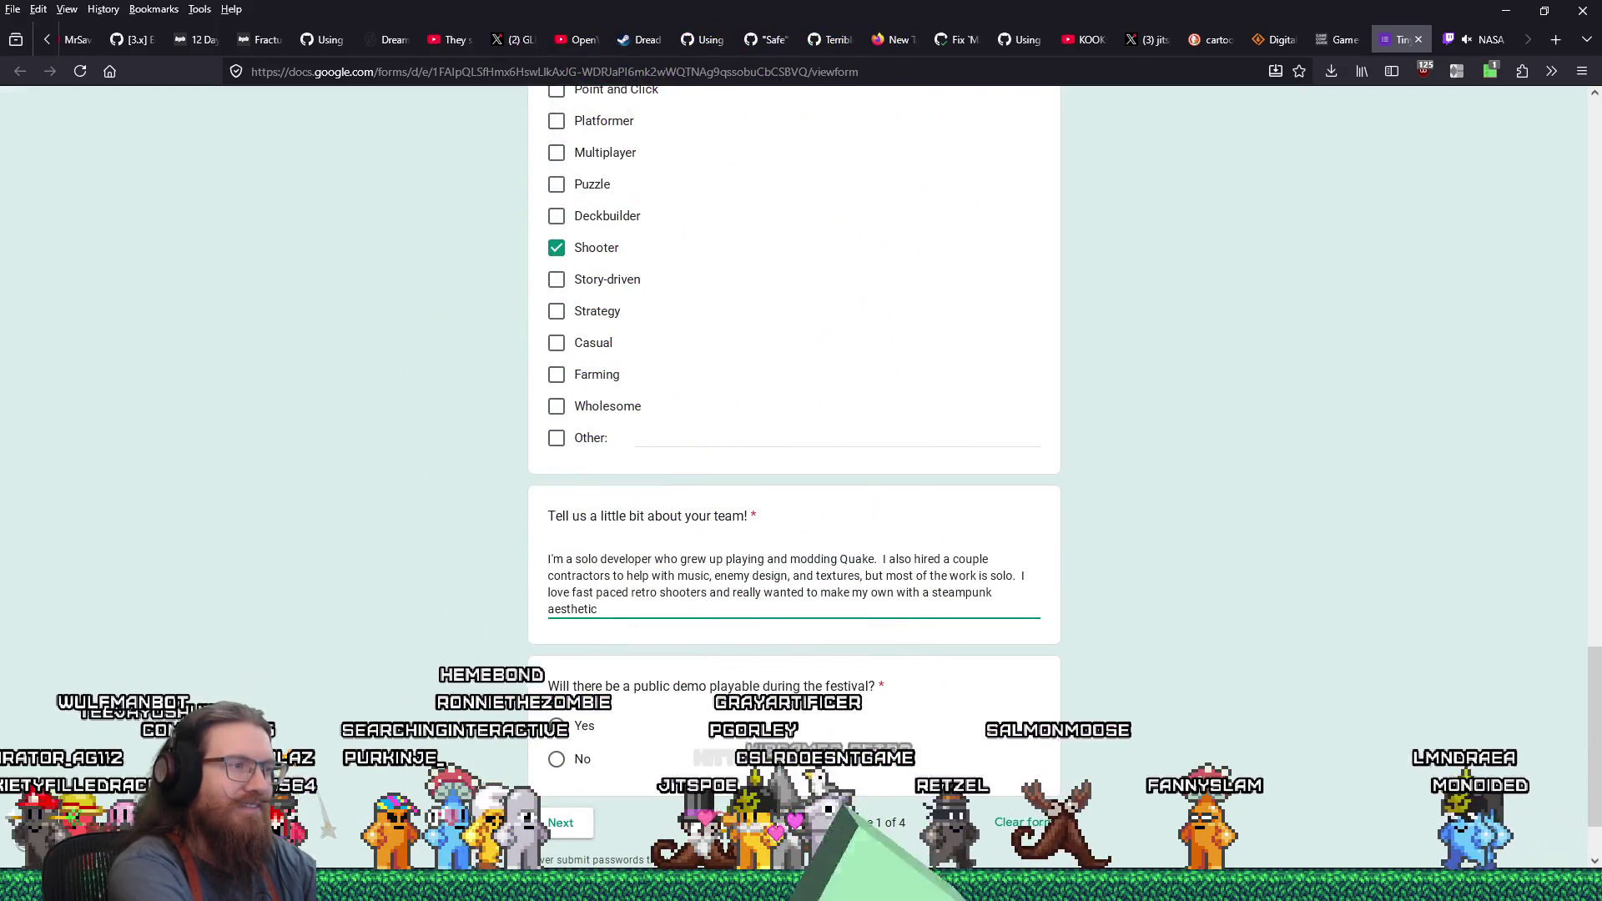
type(" + ")
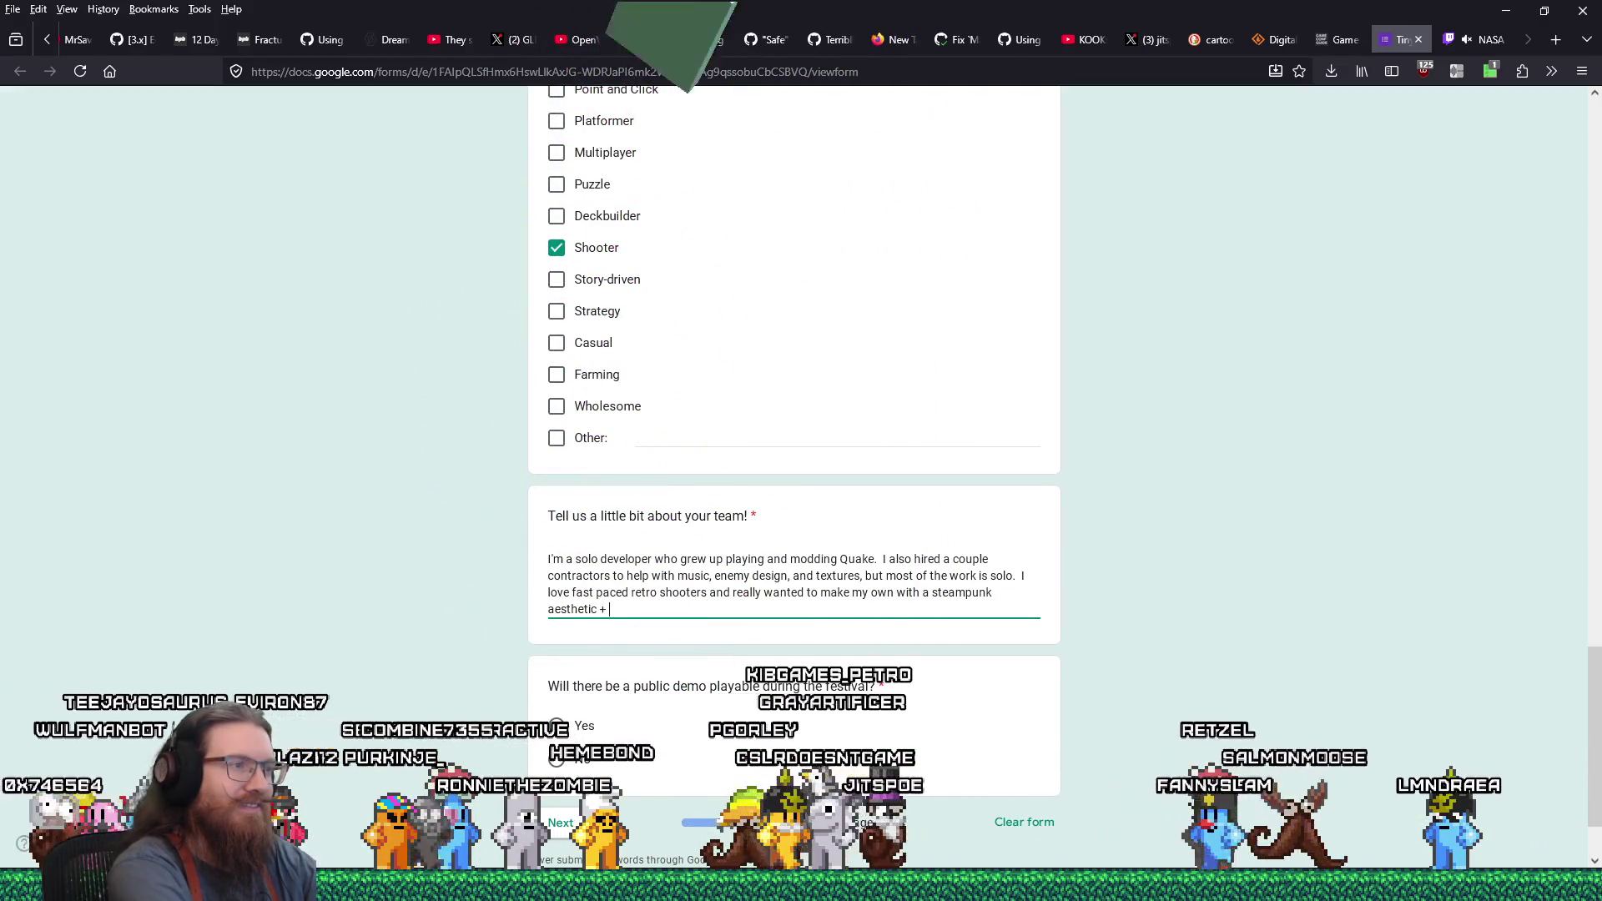
type("M.C")
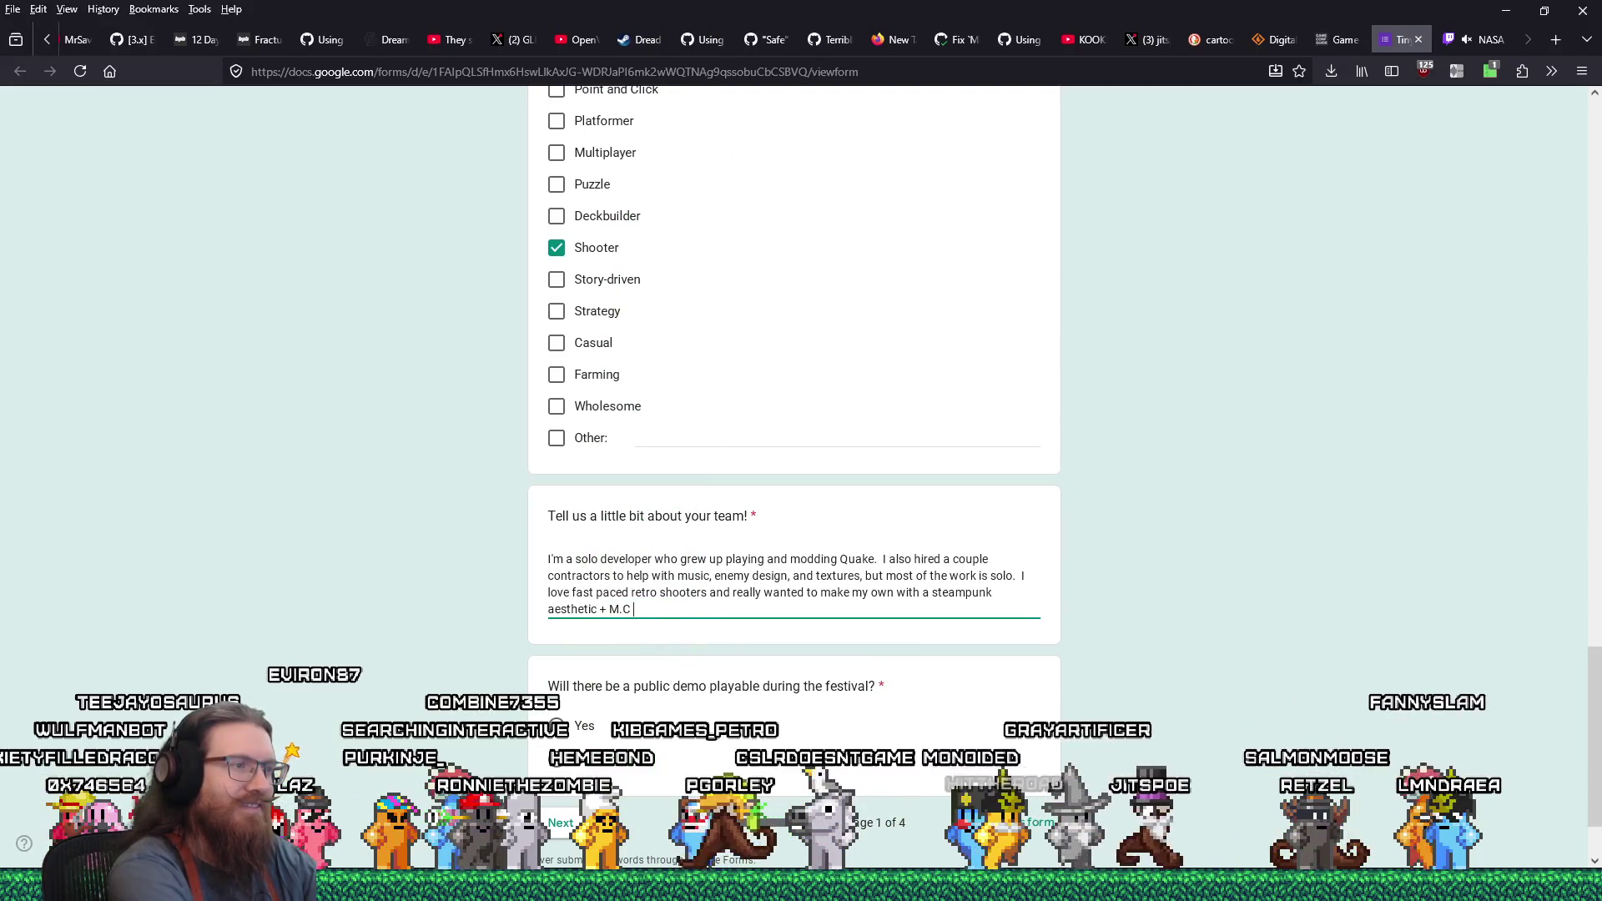
key("BackSpace")
key("BackSpace")
type("C. Esc")
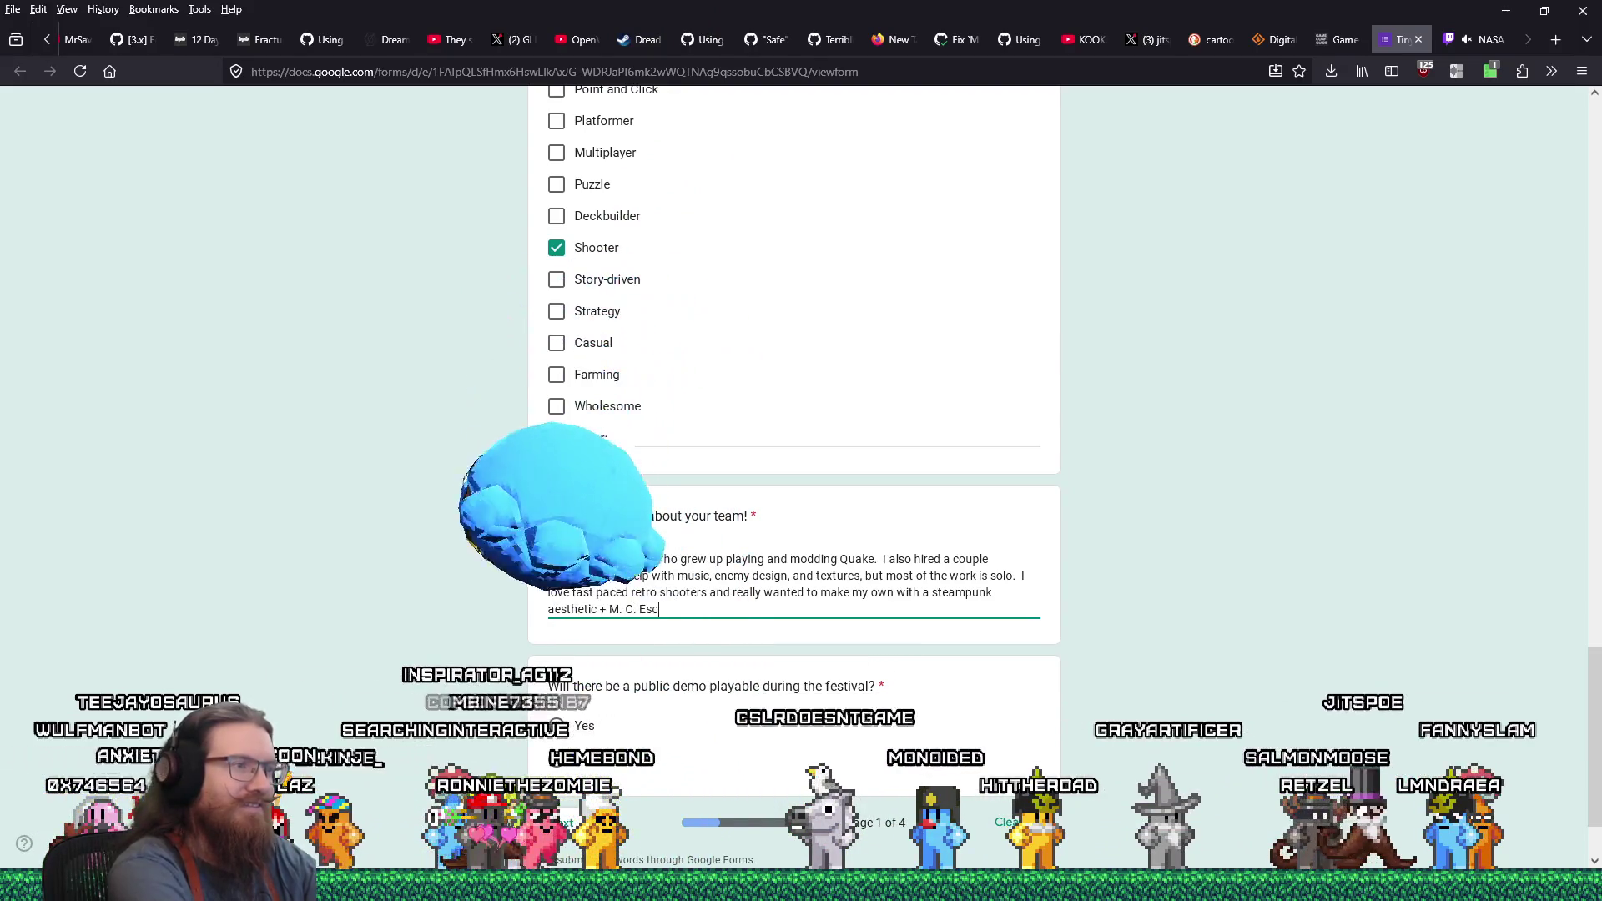
type("her style levels, ")
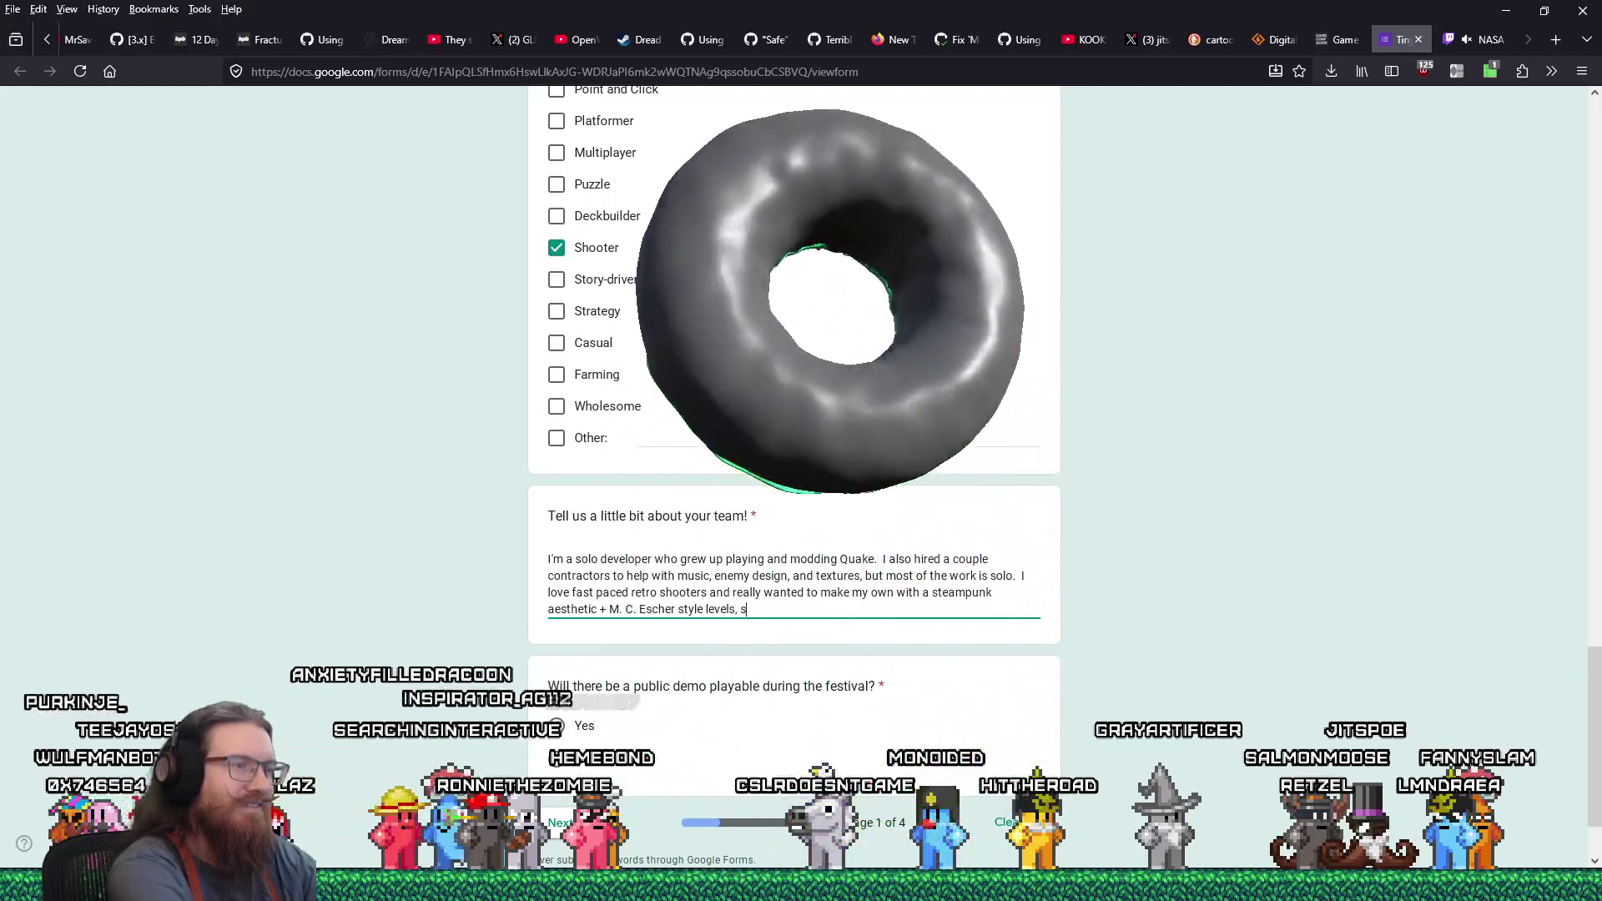
type("so that's what")
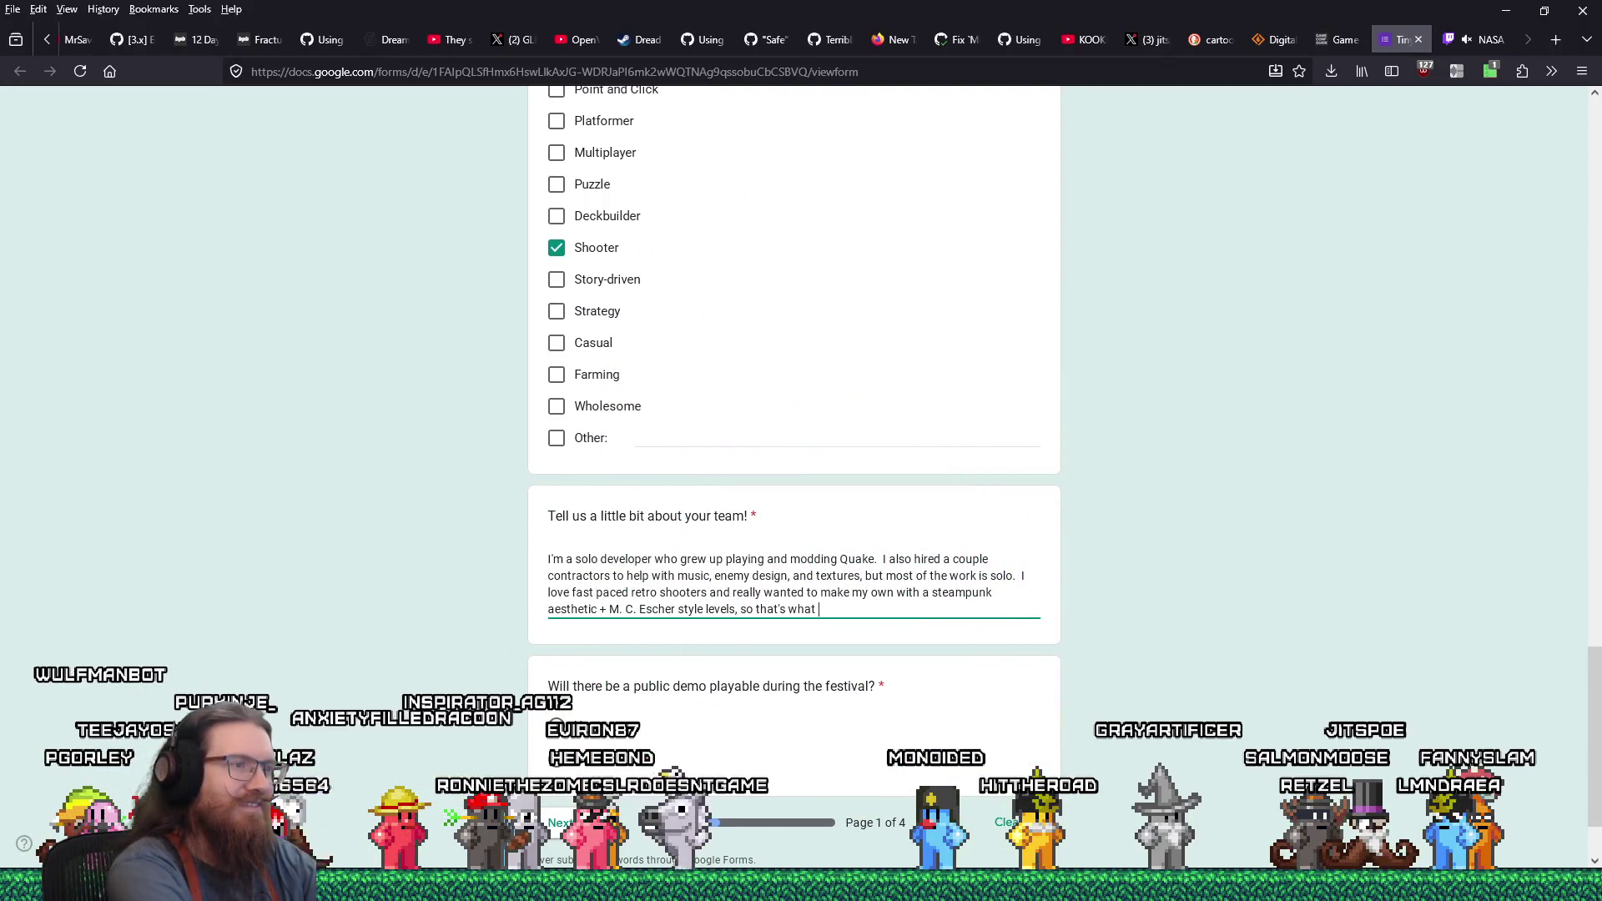
key("Return")
key("Return")
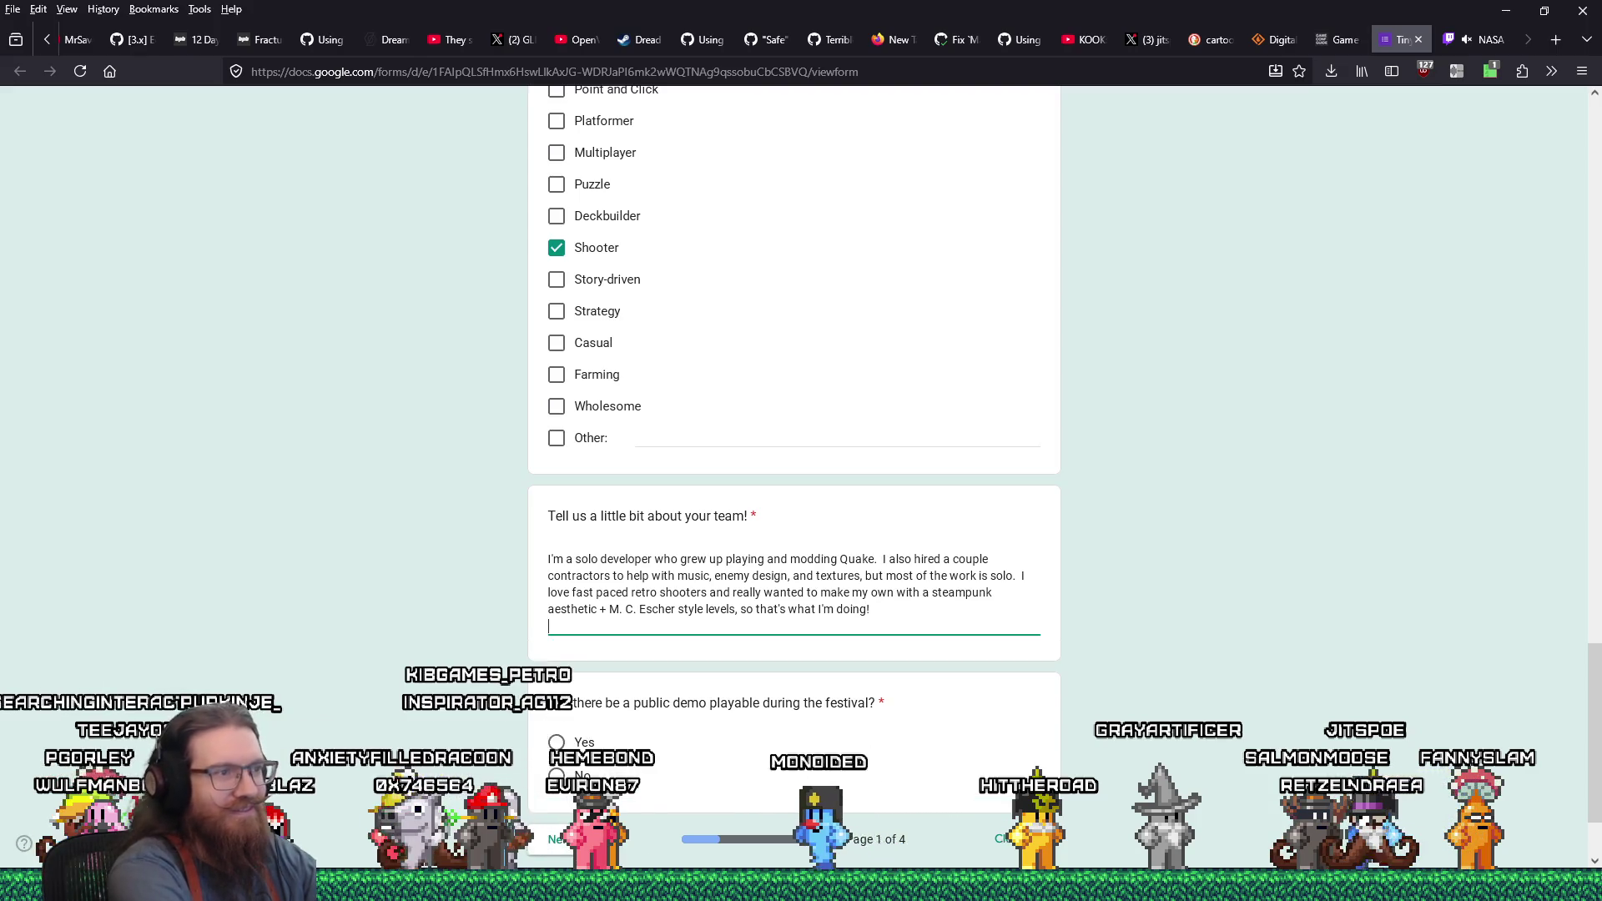
Add a parenthetical note that the demo is coordinated with another event, not 100% guaranteed
type("Also")
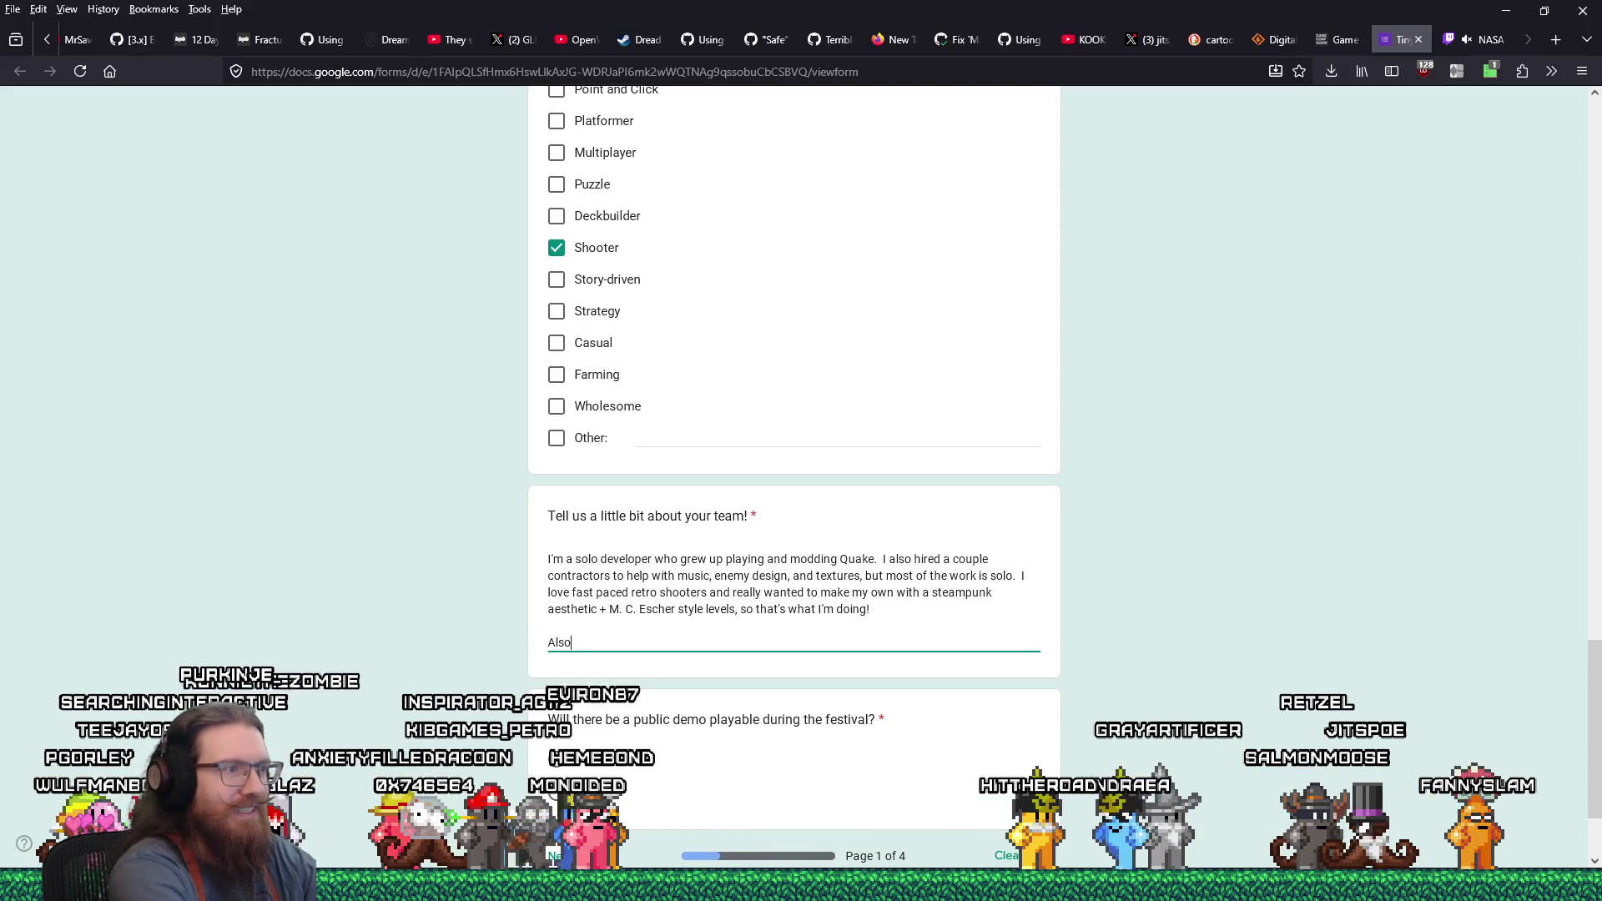
key("Home")
type("(")
key("End")
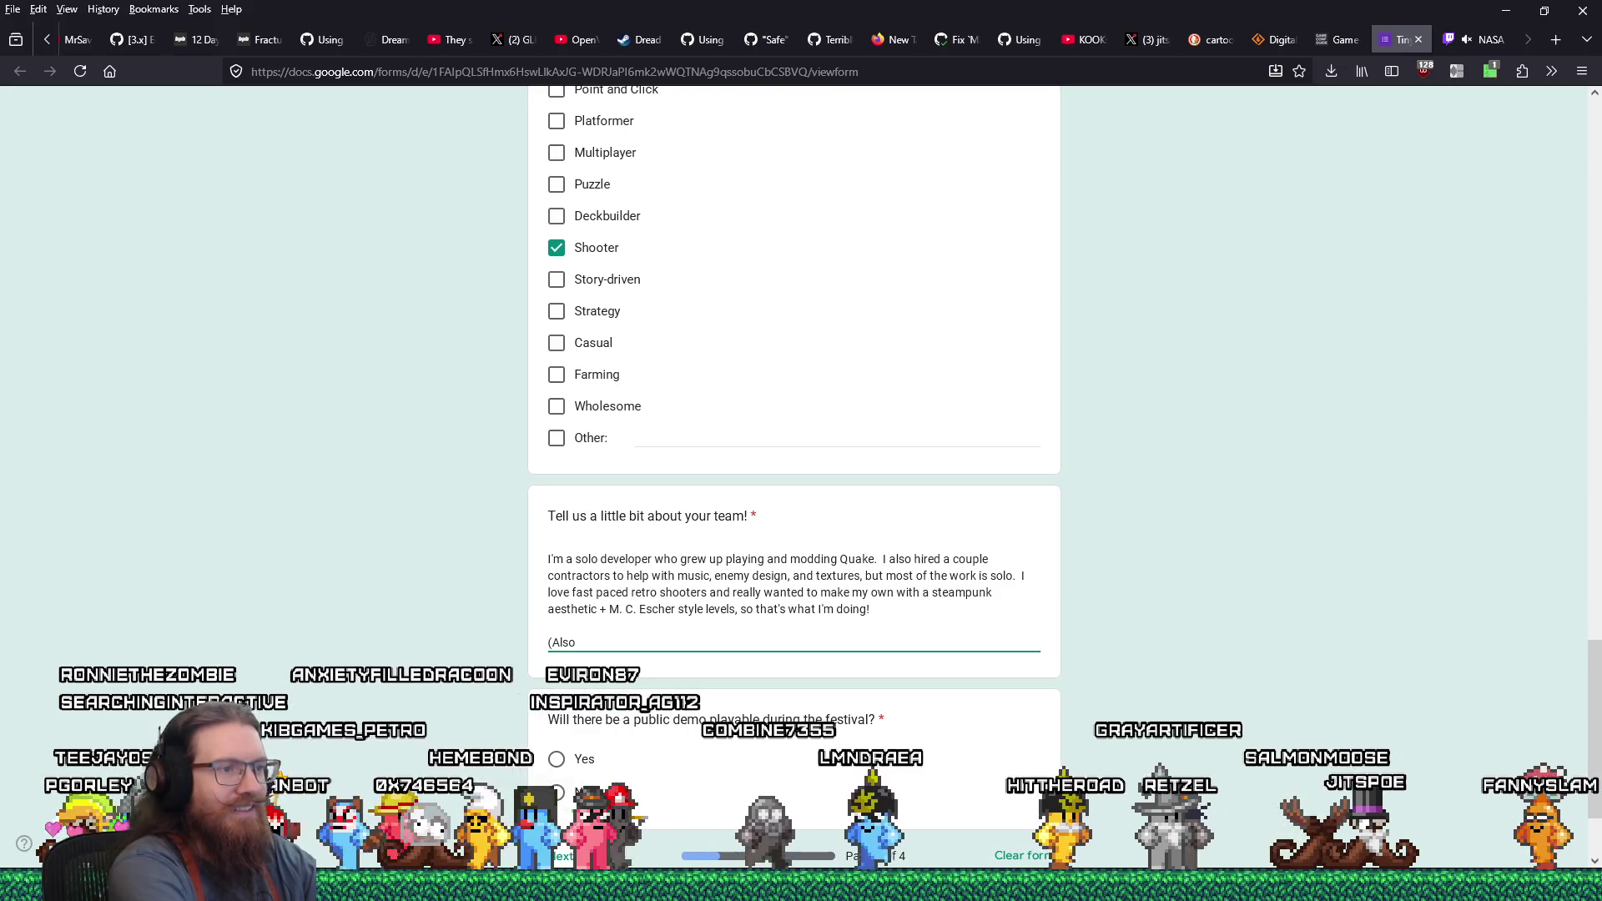
type(", a note regarding the")
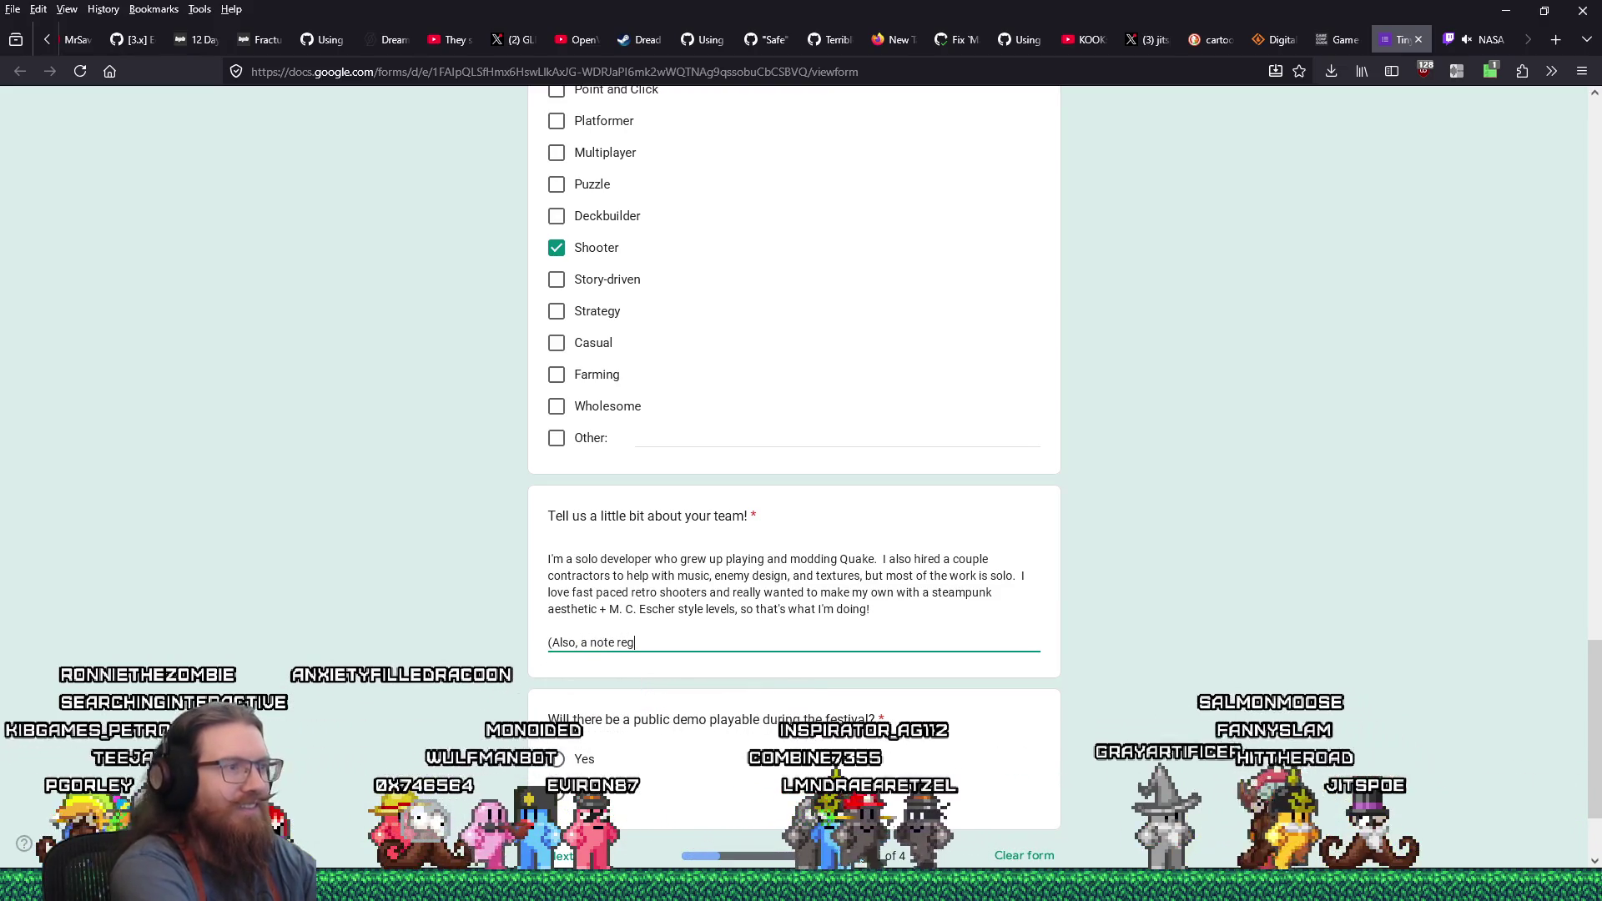
type(" demo below: I'")
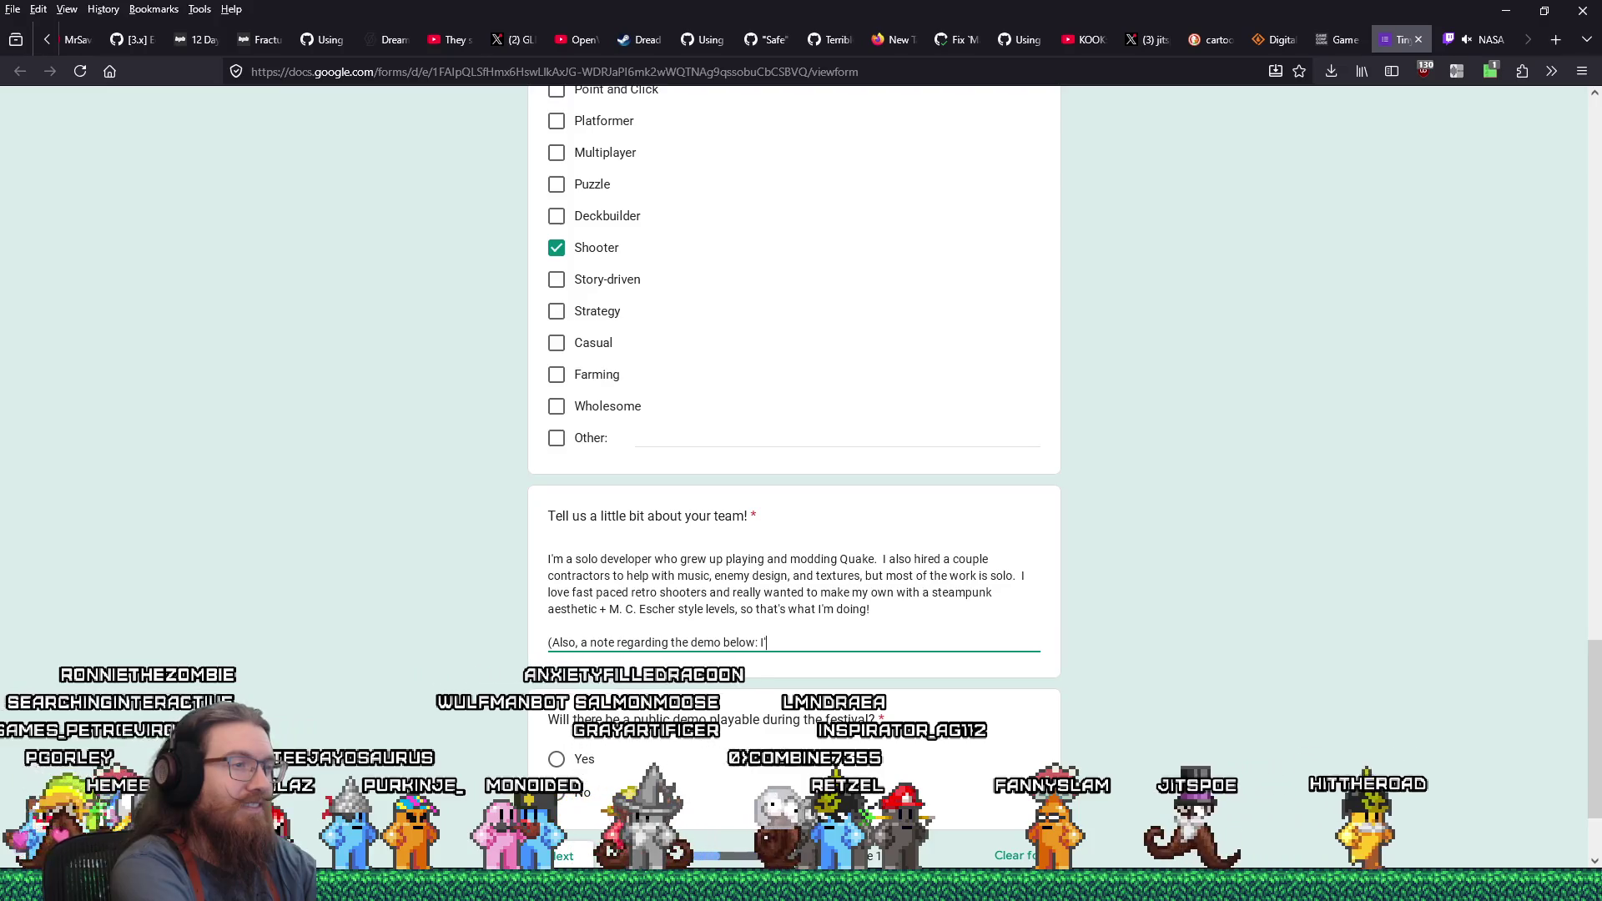
type("m trying to coor")
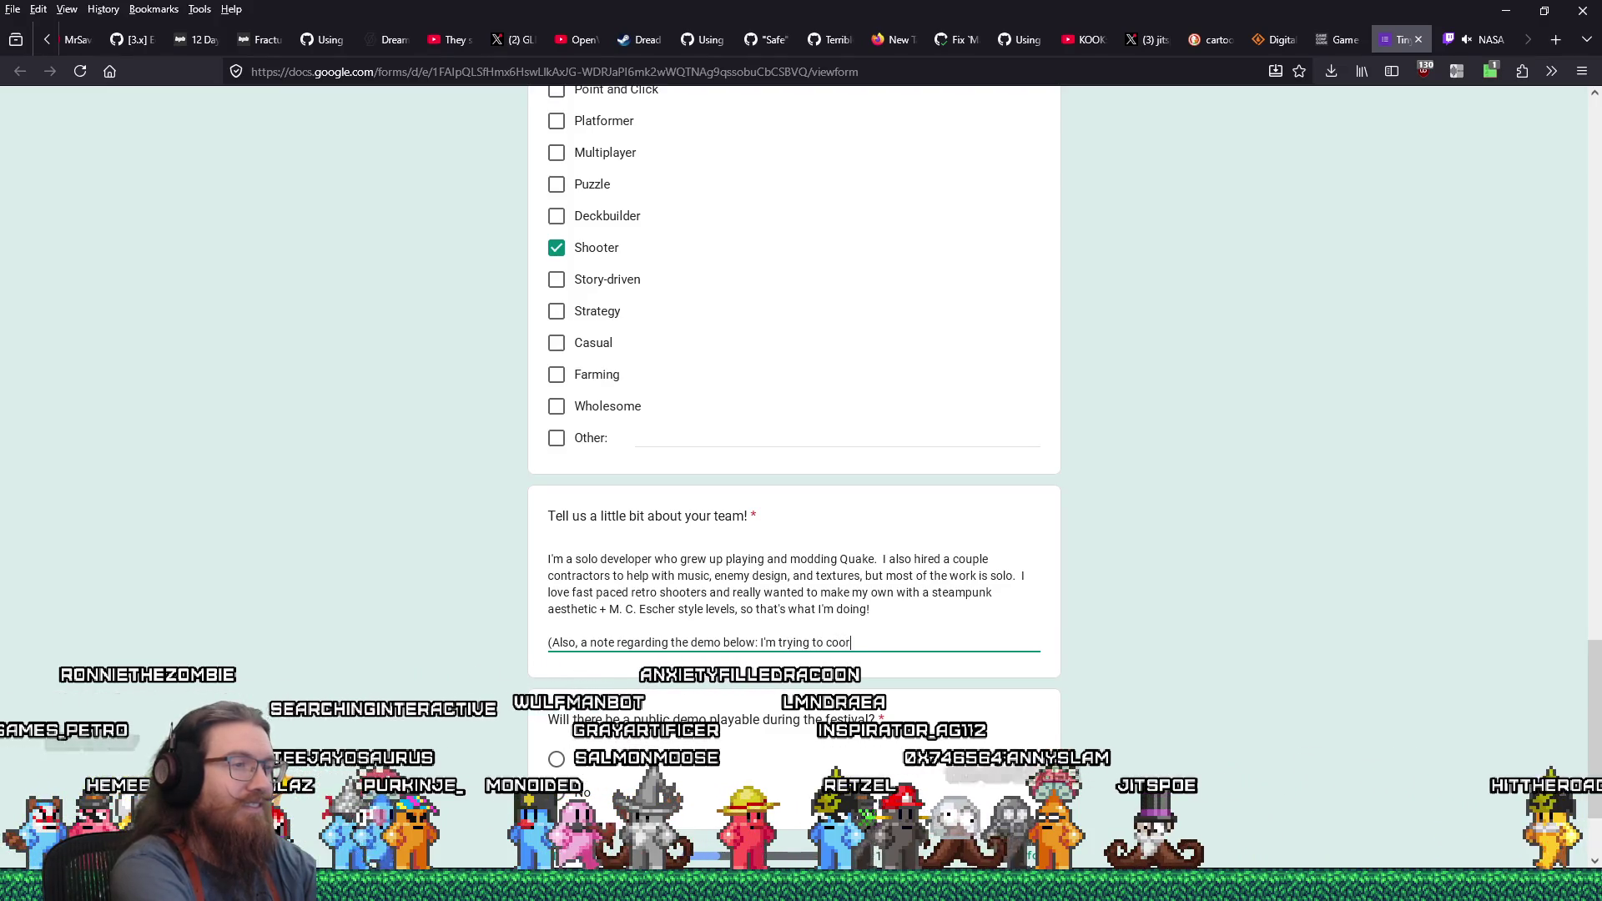
type("dinate with an even")
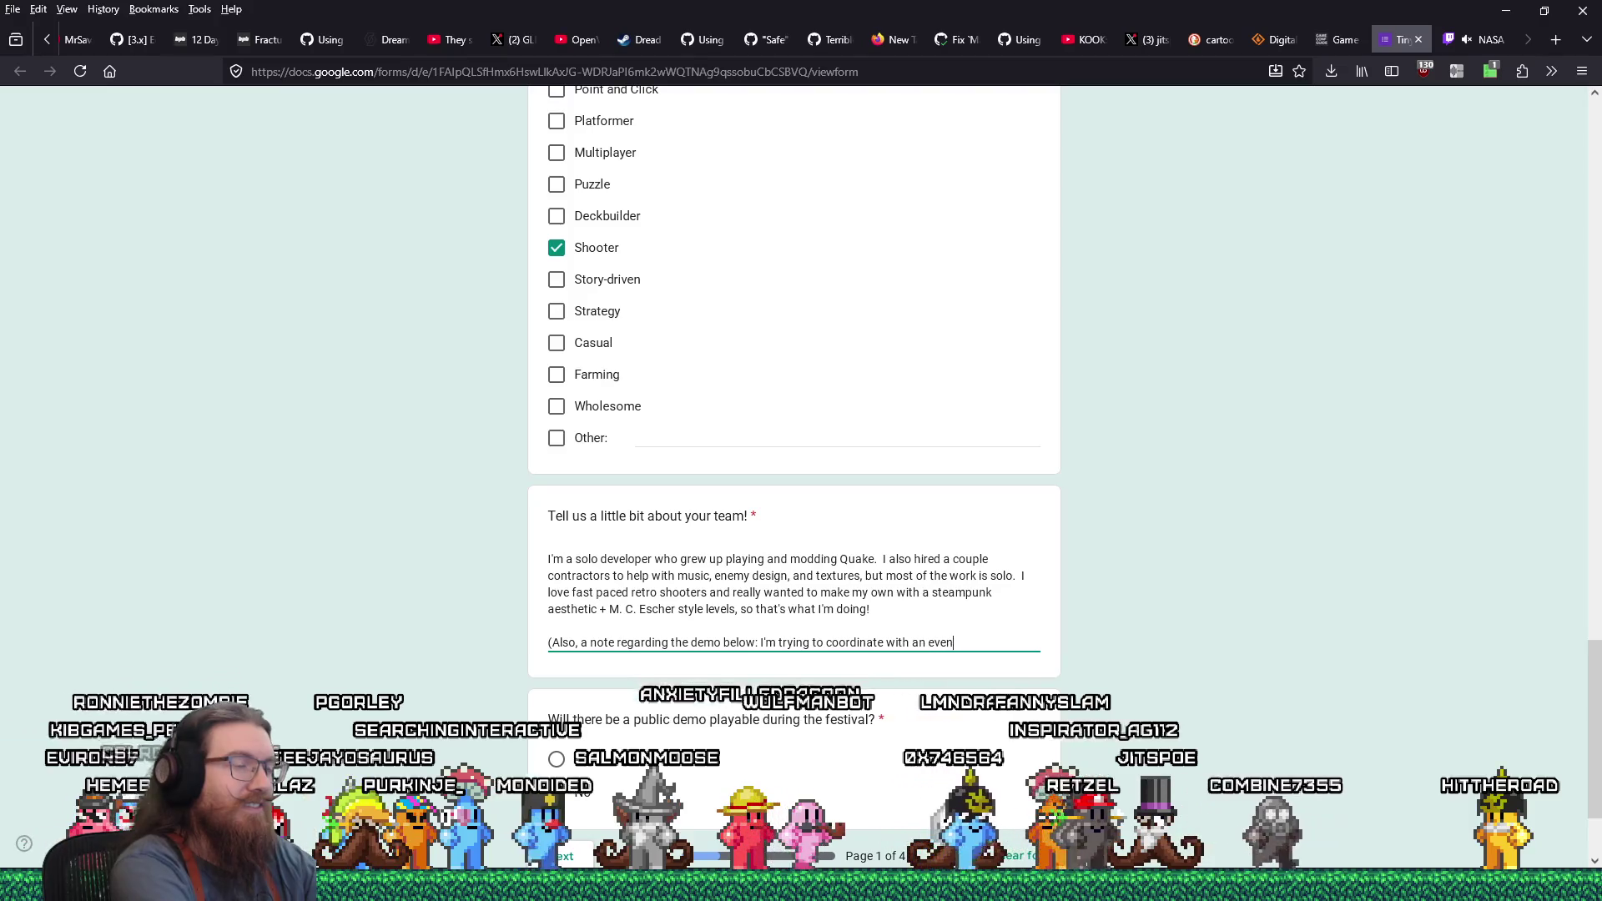
type("t fo")
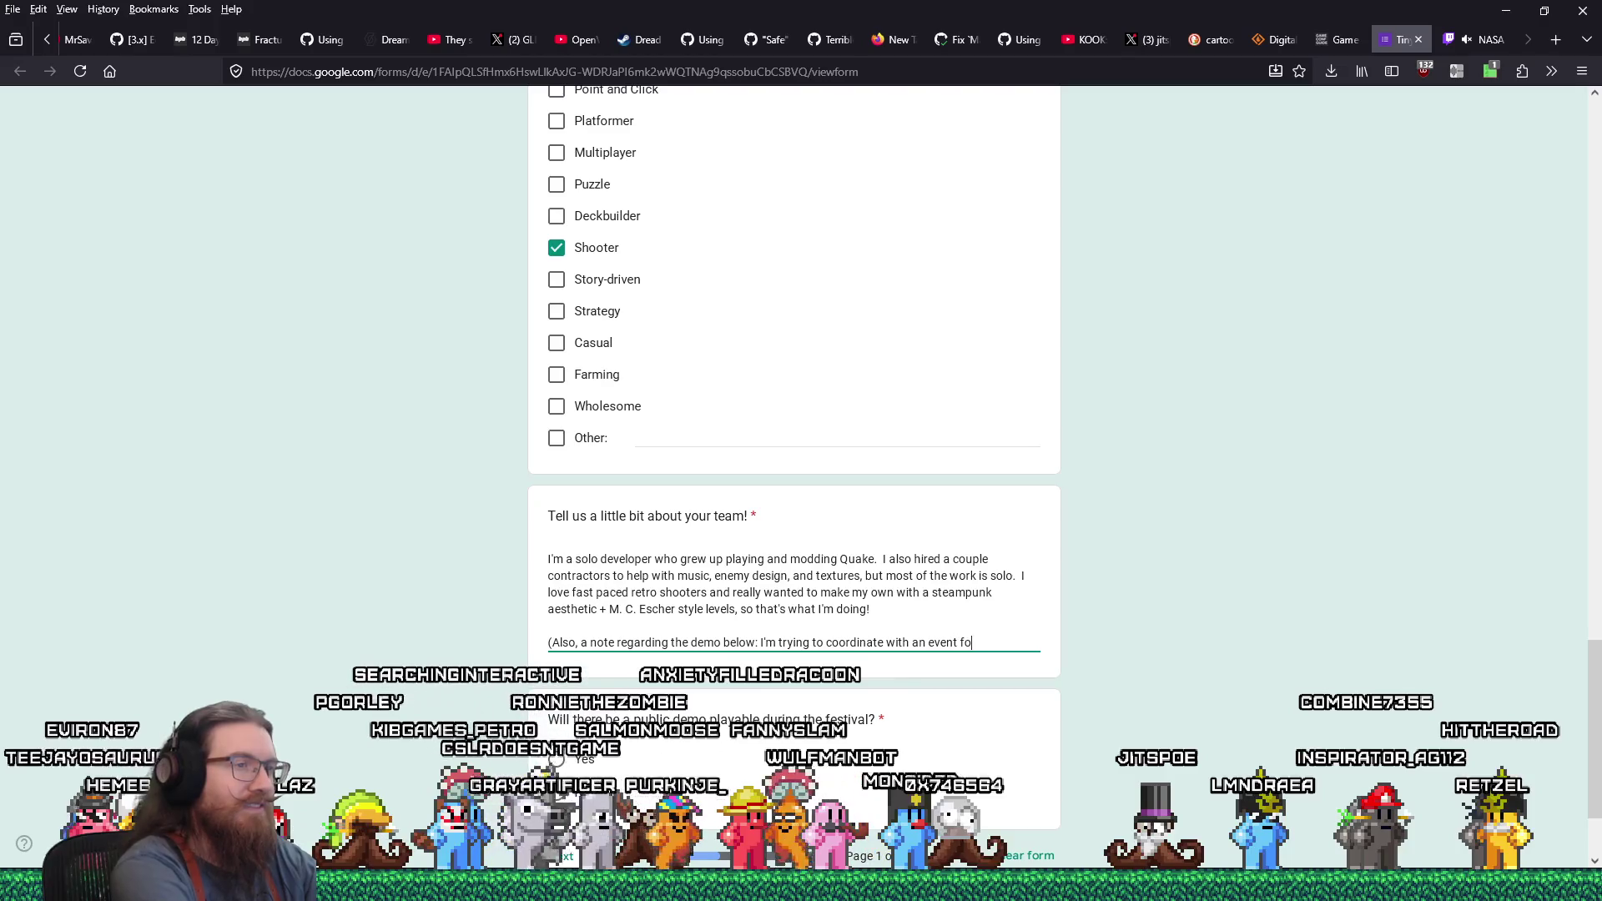
type("r a demo launch")
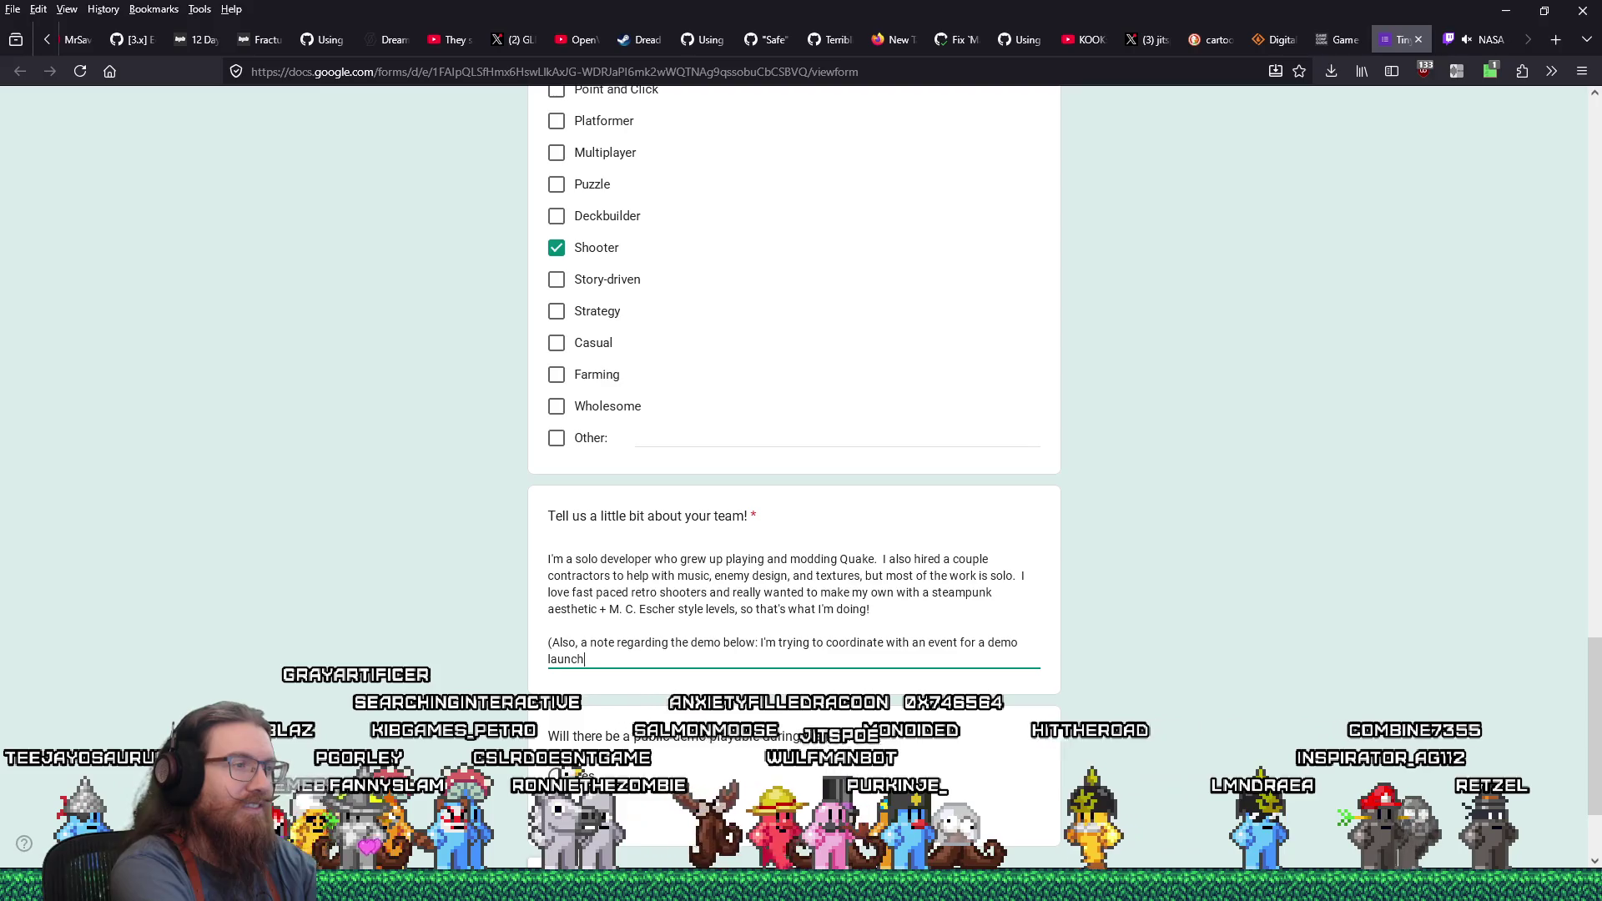
type(".")
key("BackSpace")
type(", so hopefully I'll have a demo")
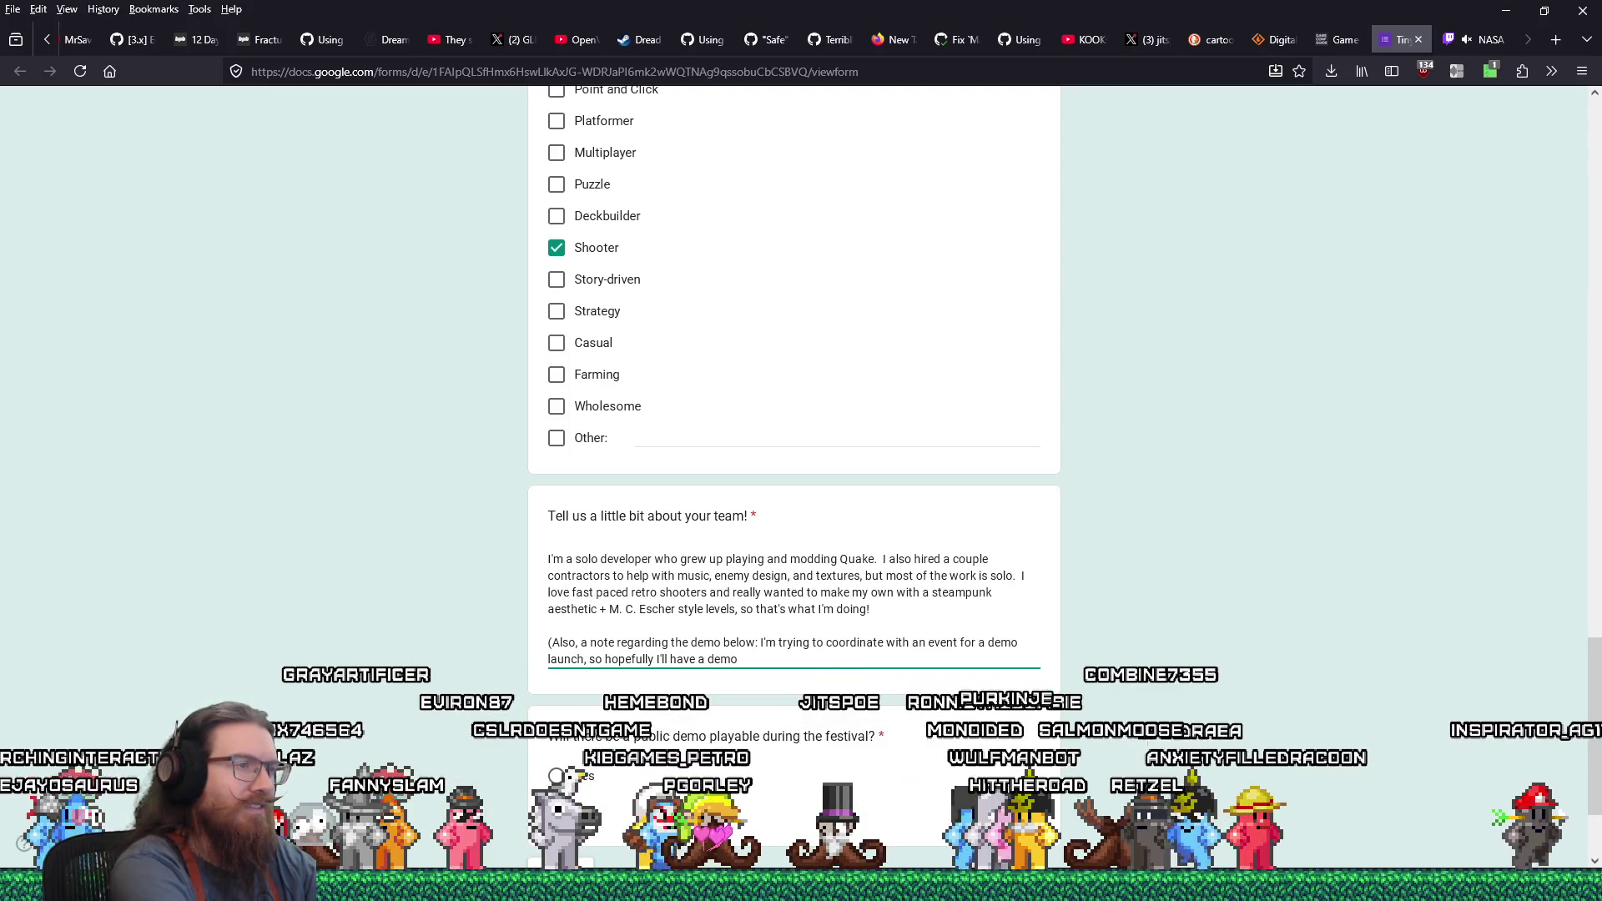
type(" by this")
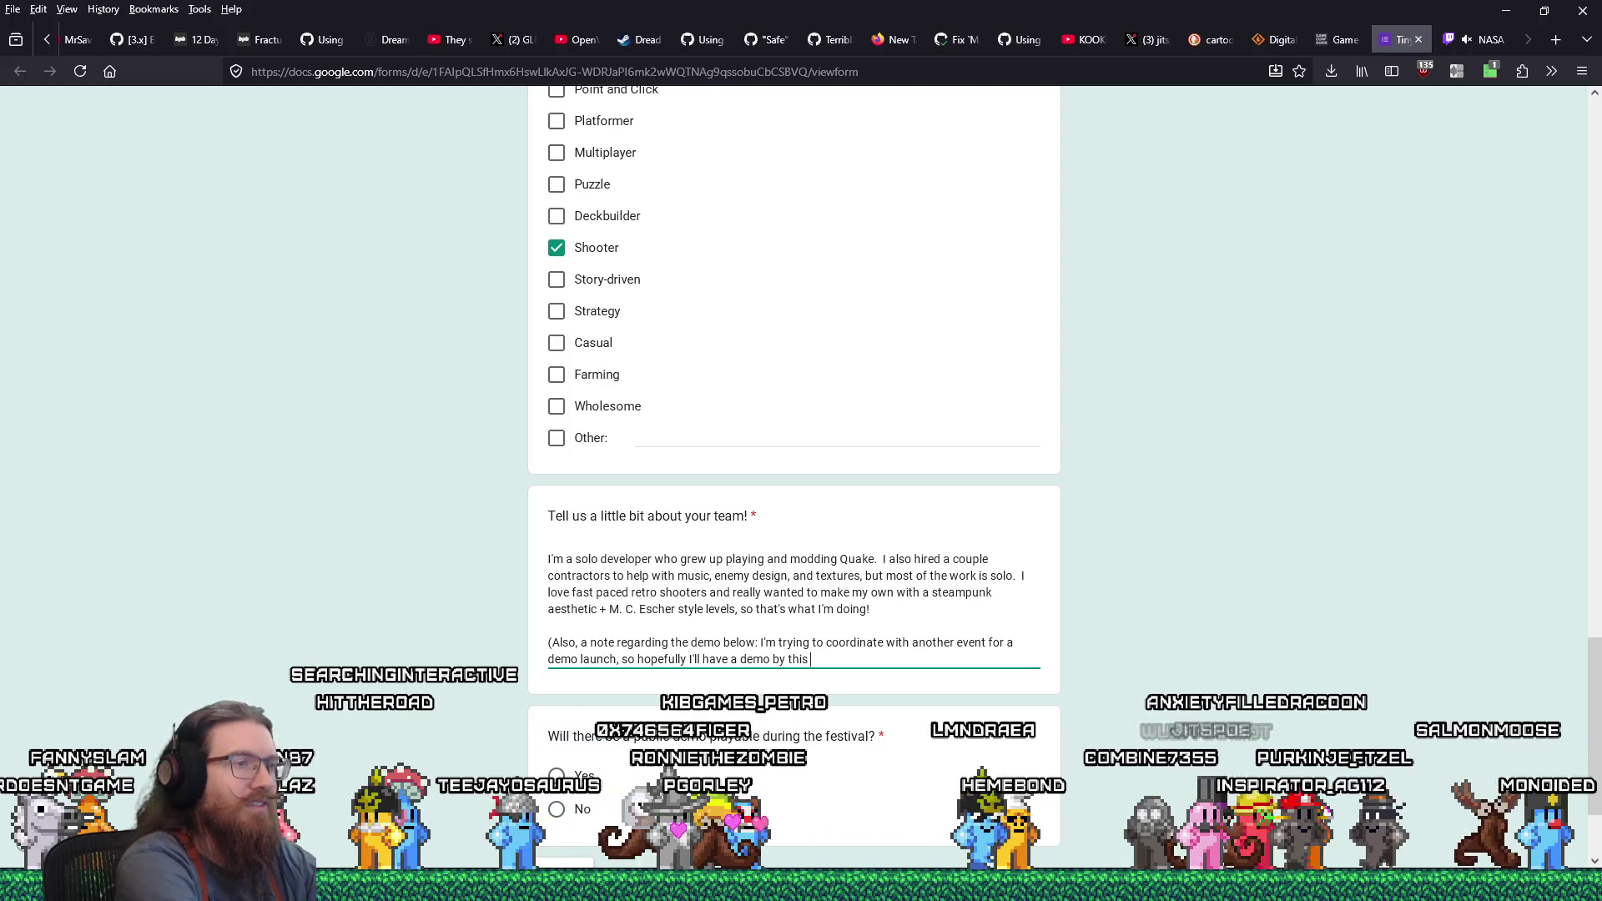
type("event, but")
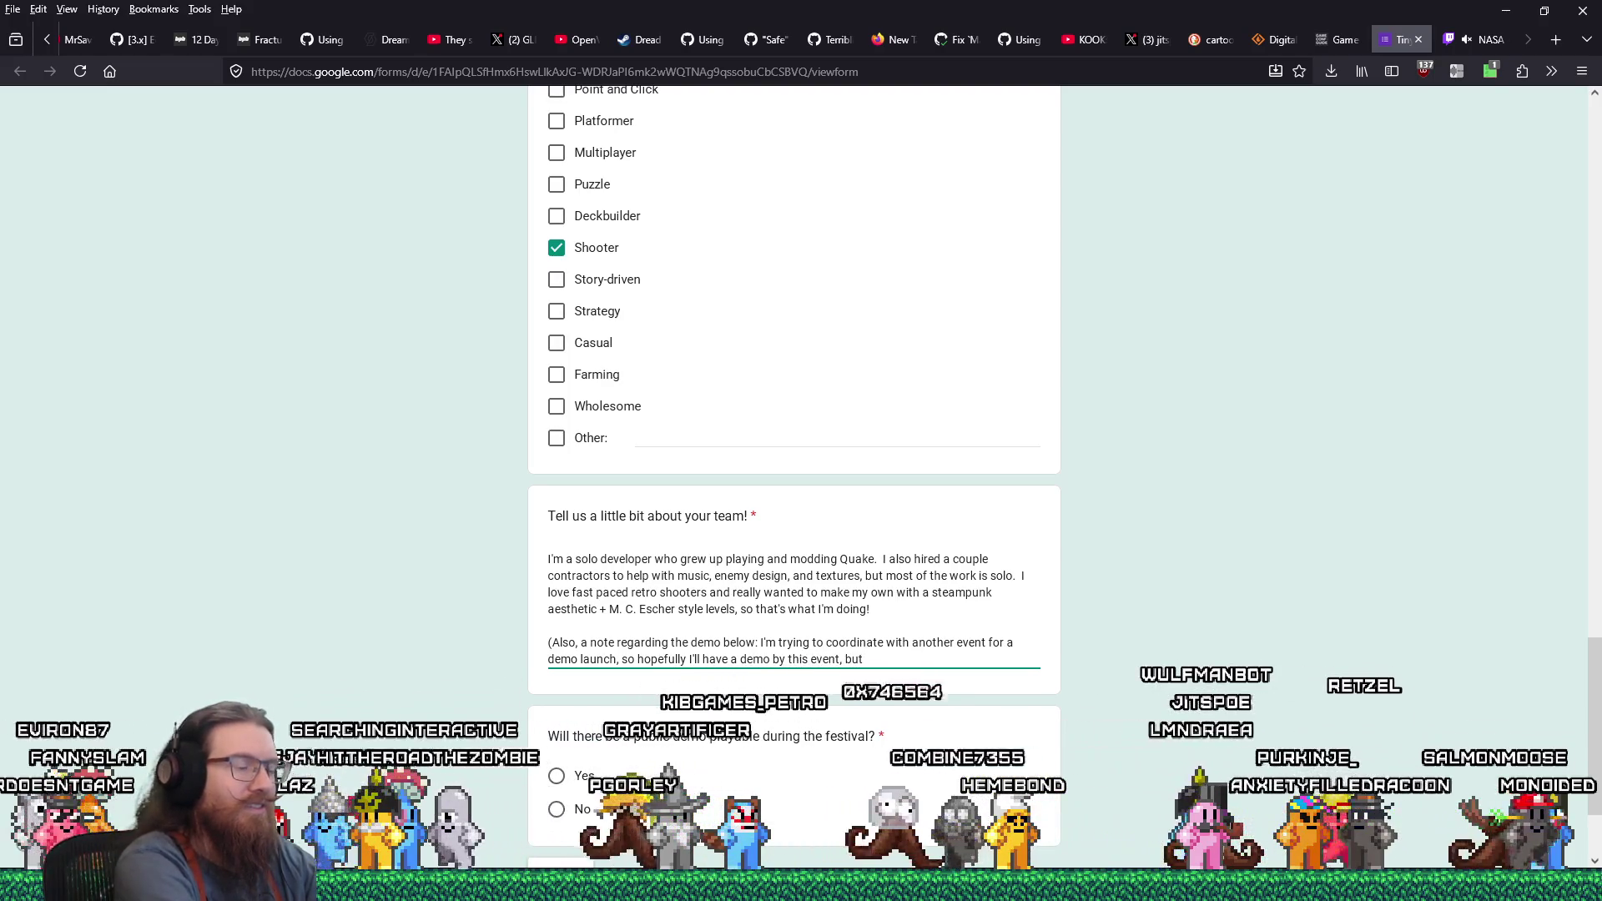
type(" it's not 100% guarante")
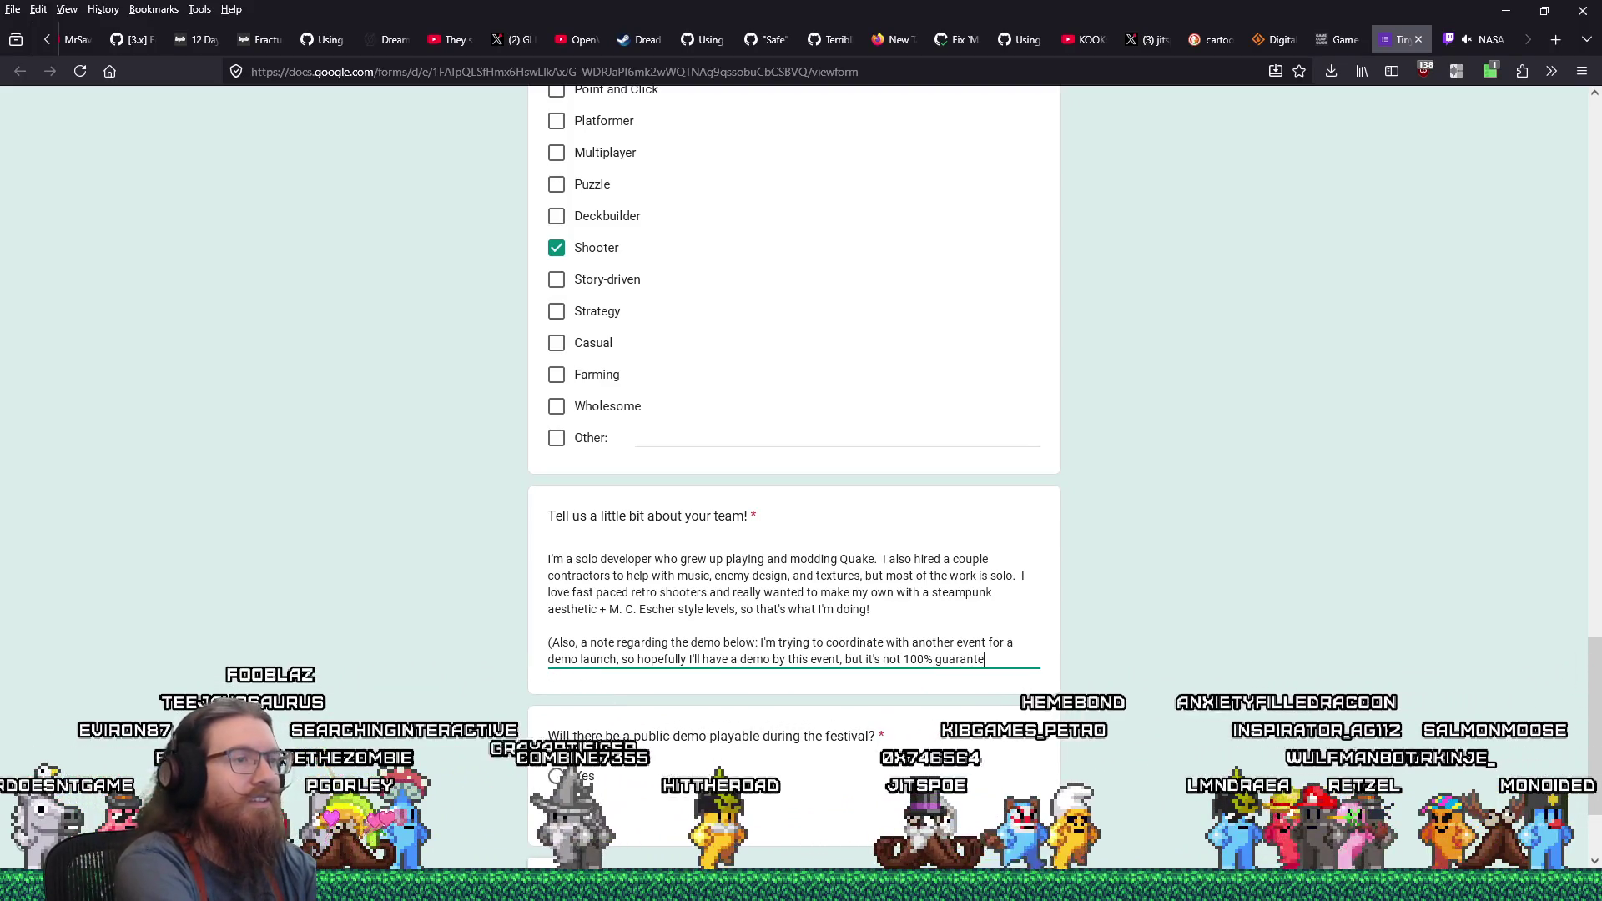
type("ed).")
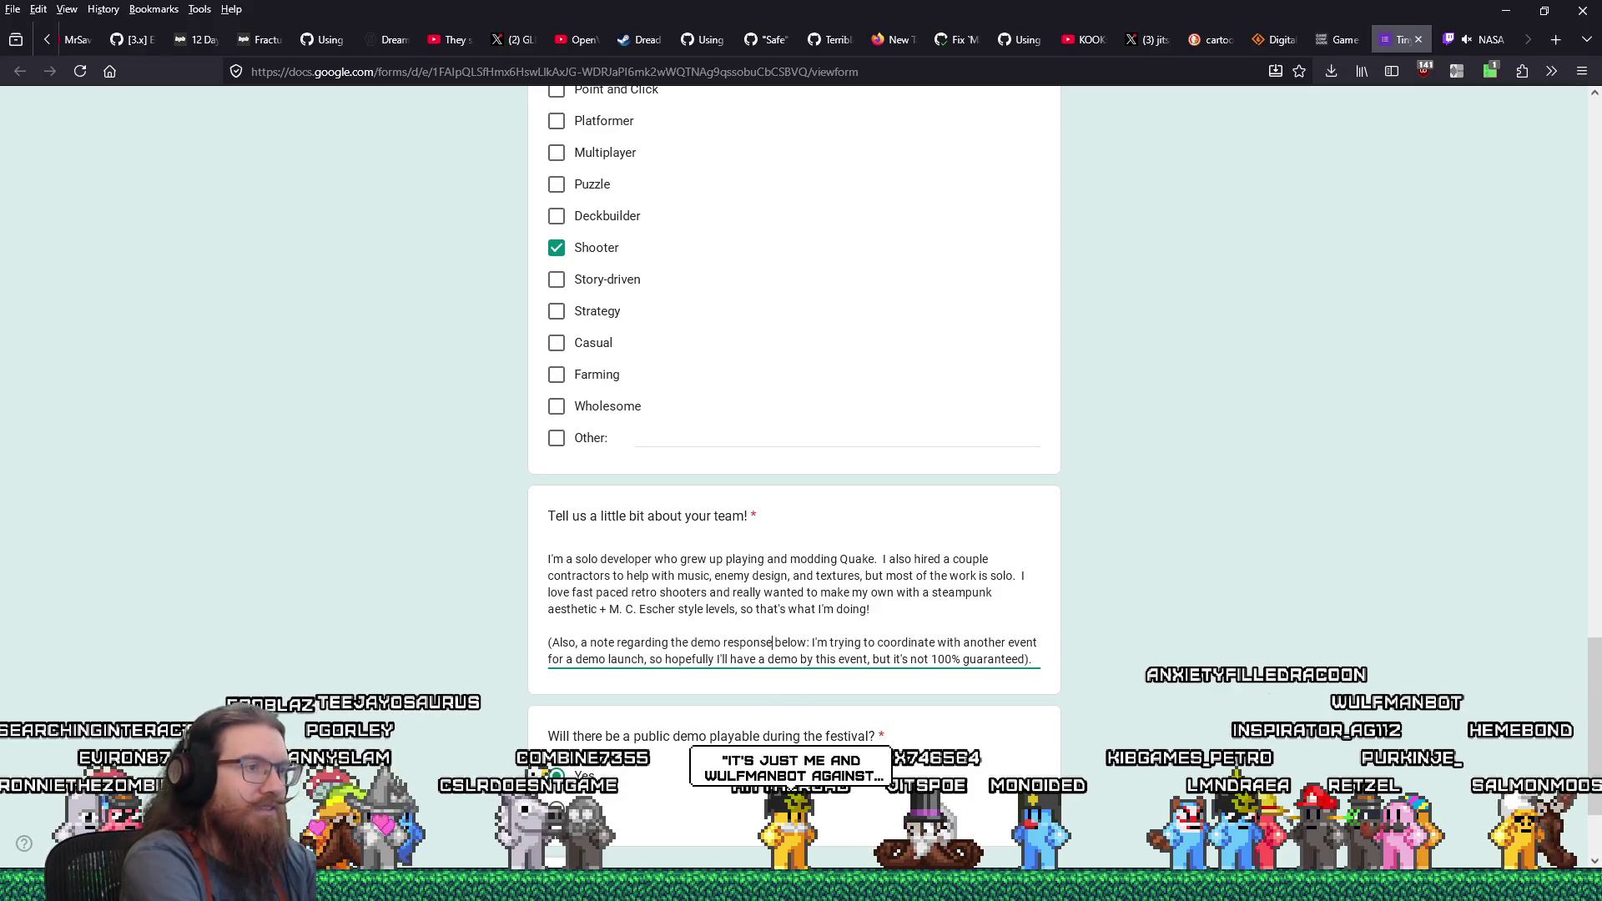
scroll(1141, 615, "up", 5)
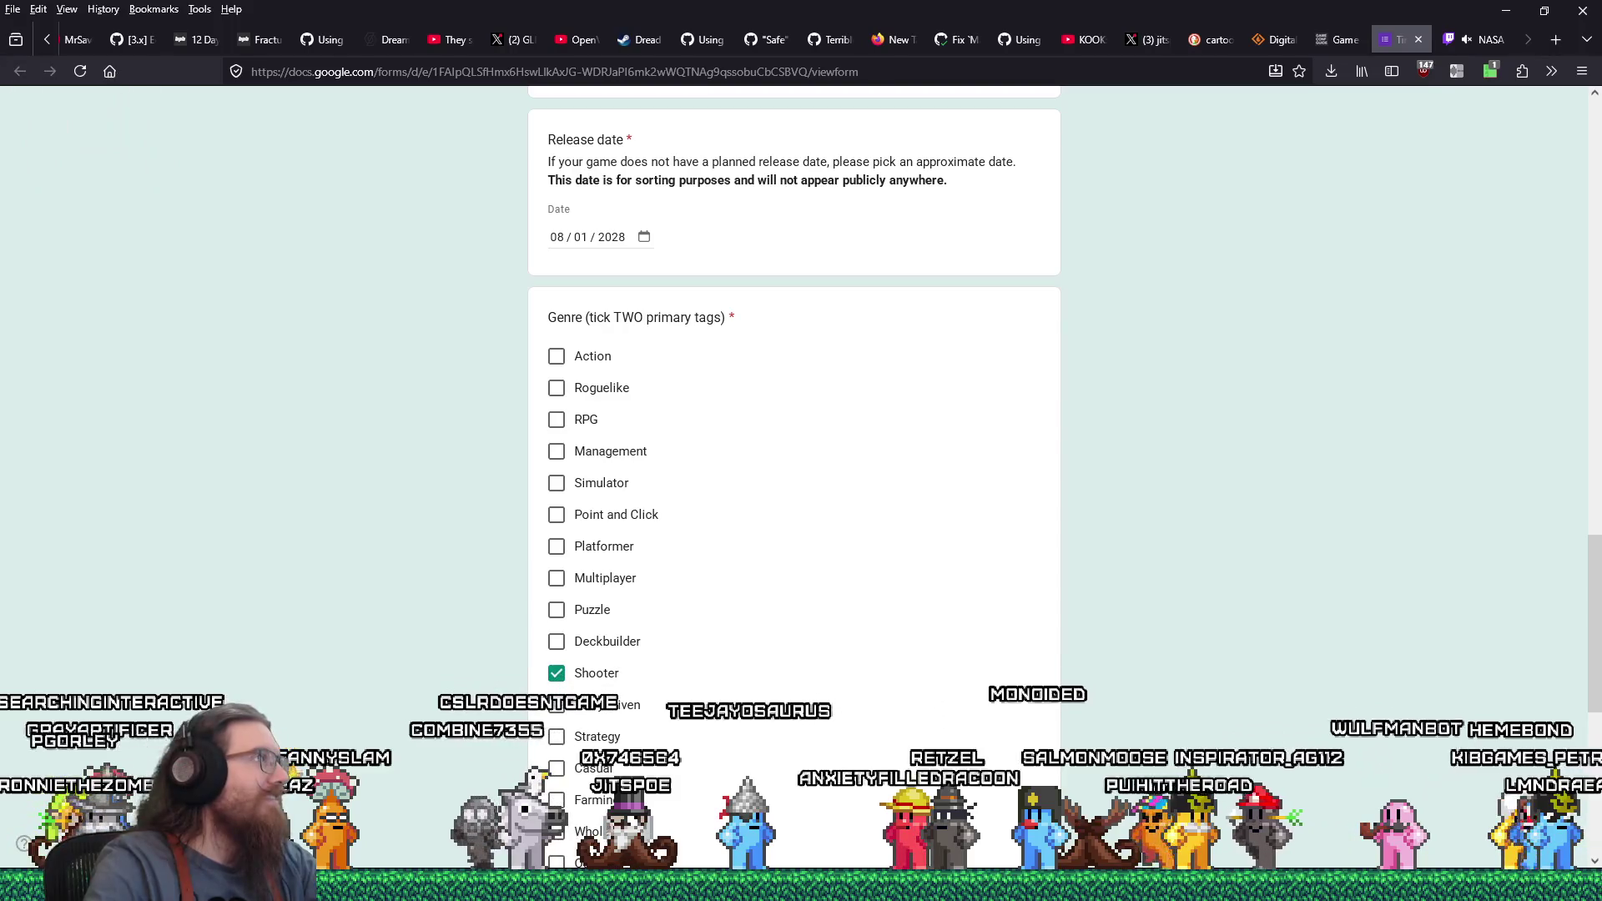
Close the Google Forms submission tab, revealing the NASA Twitch page
left_click(1419, 39)
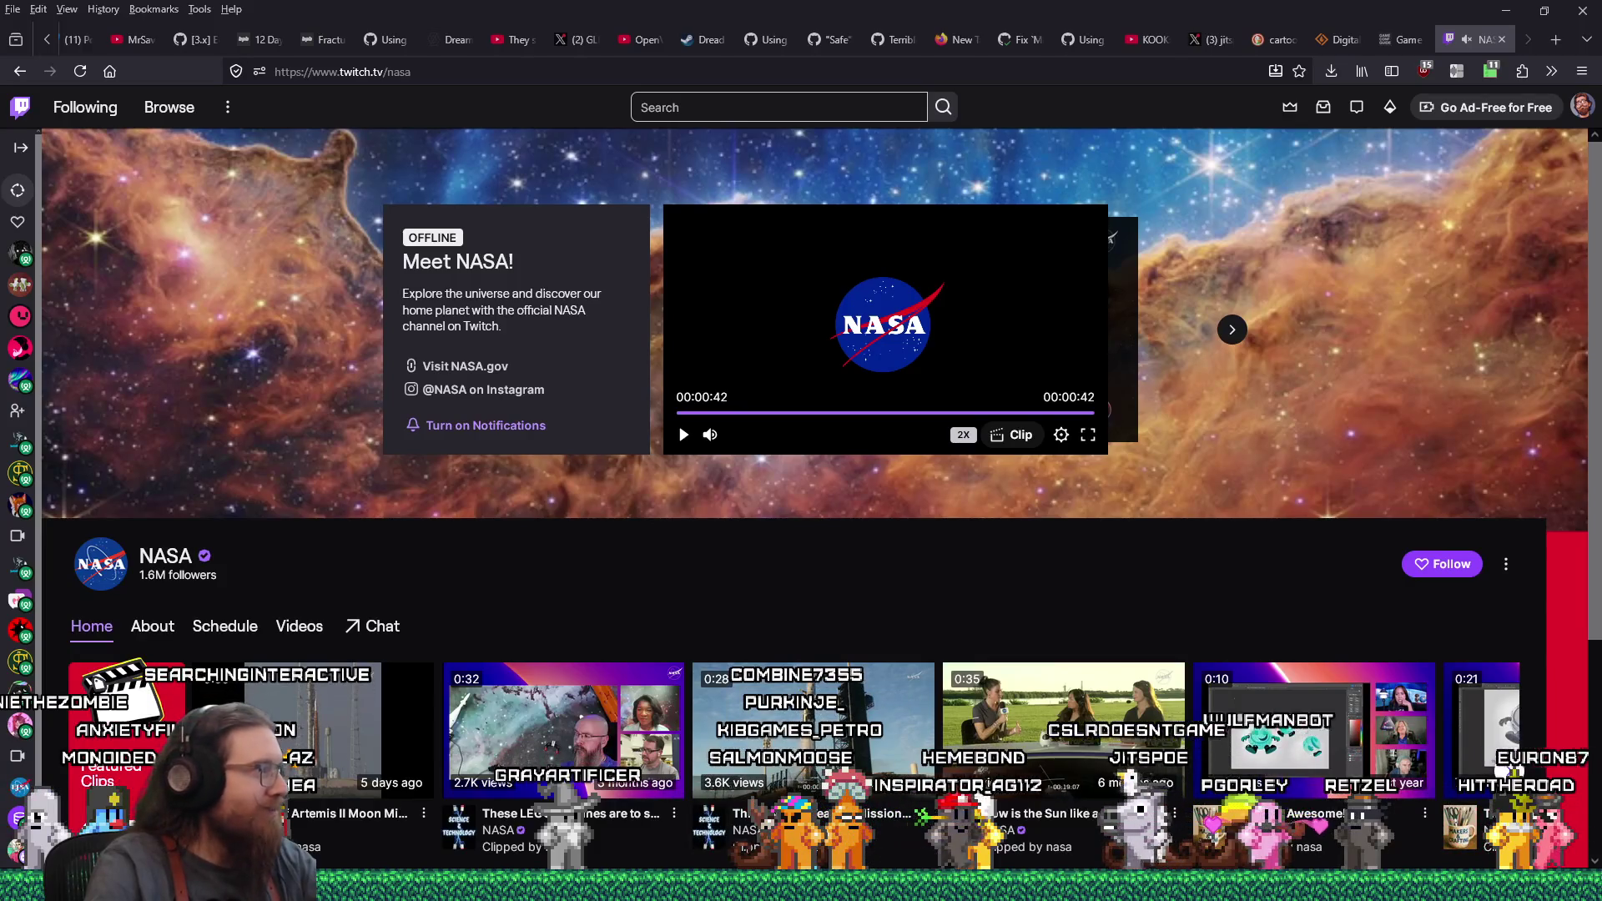
Launch a blank Notepad window from the Run dialog, then close it with Alt+F4
key("alt+Tab")
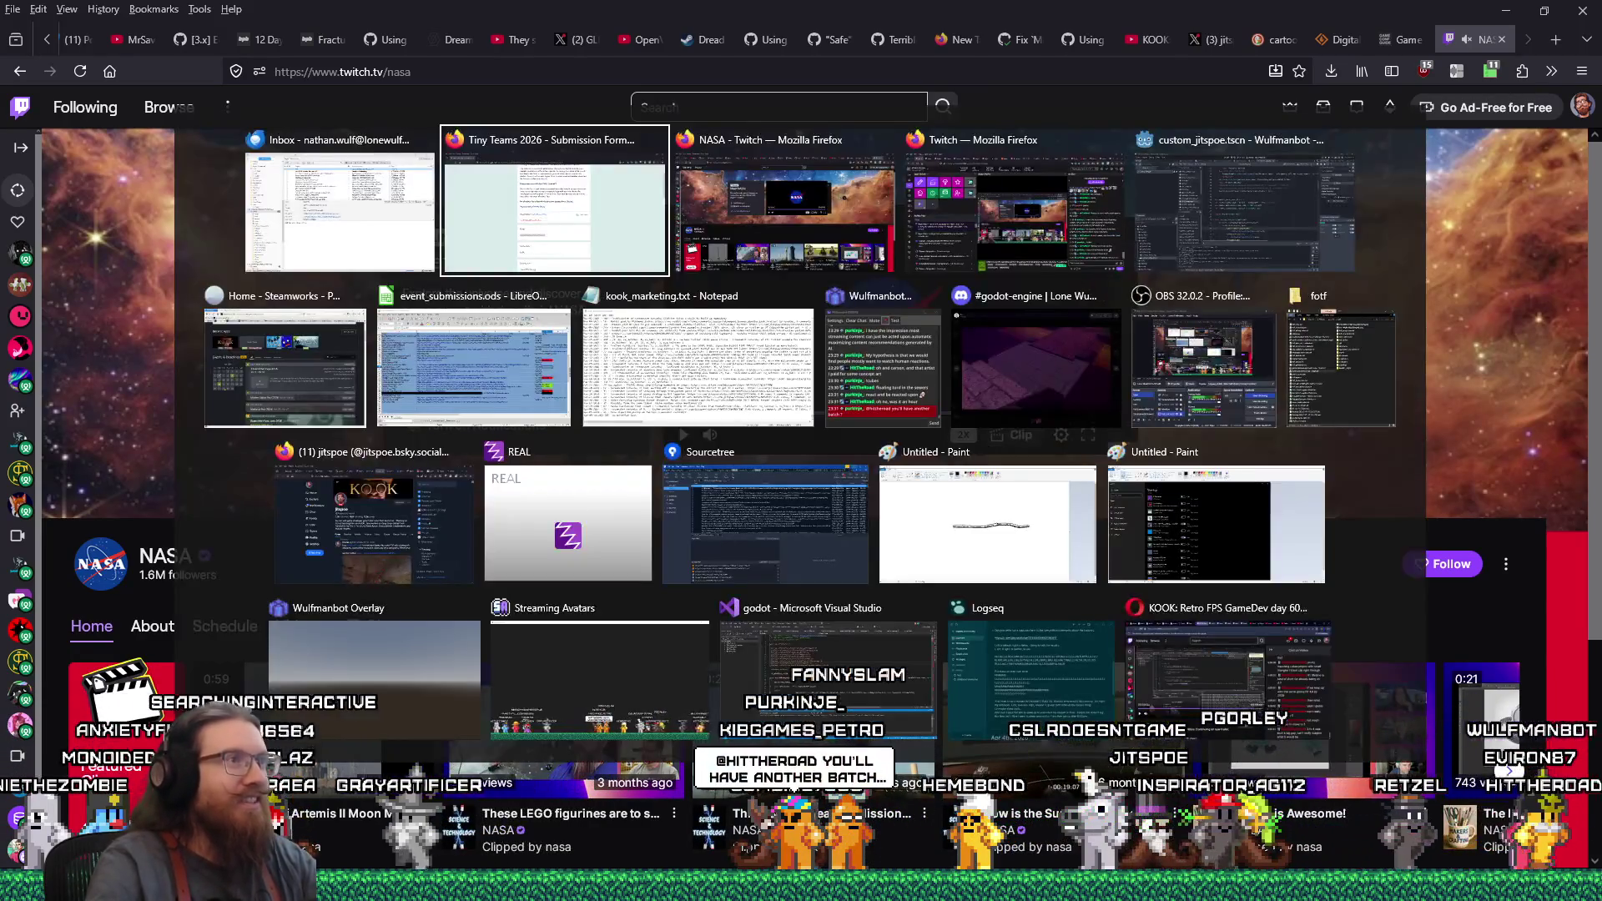
key("Escape")
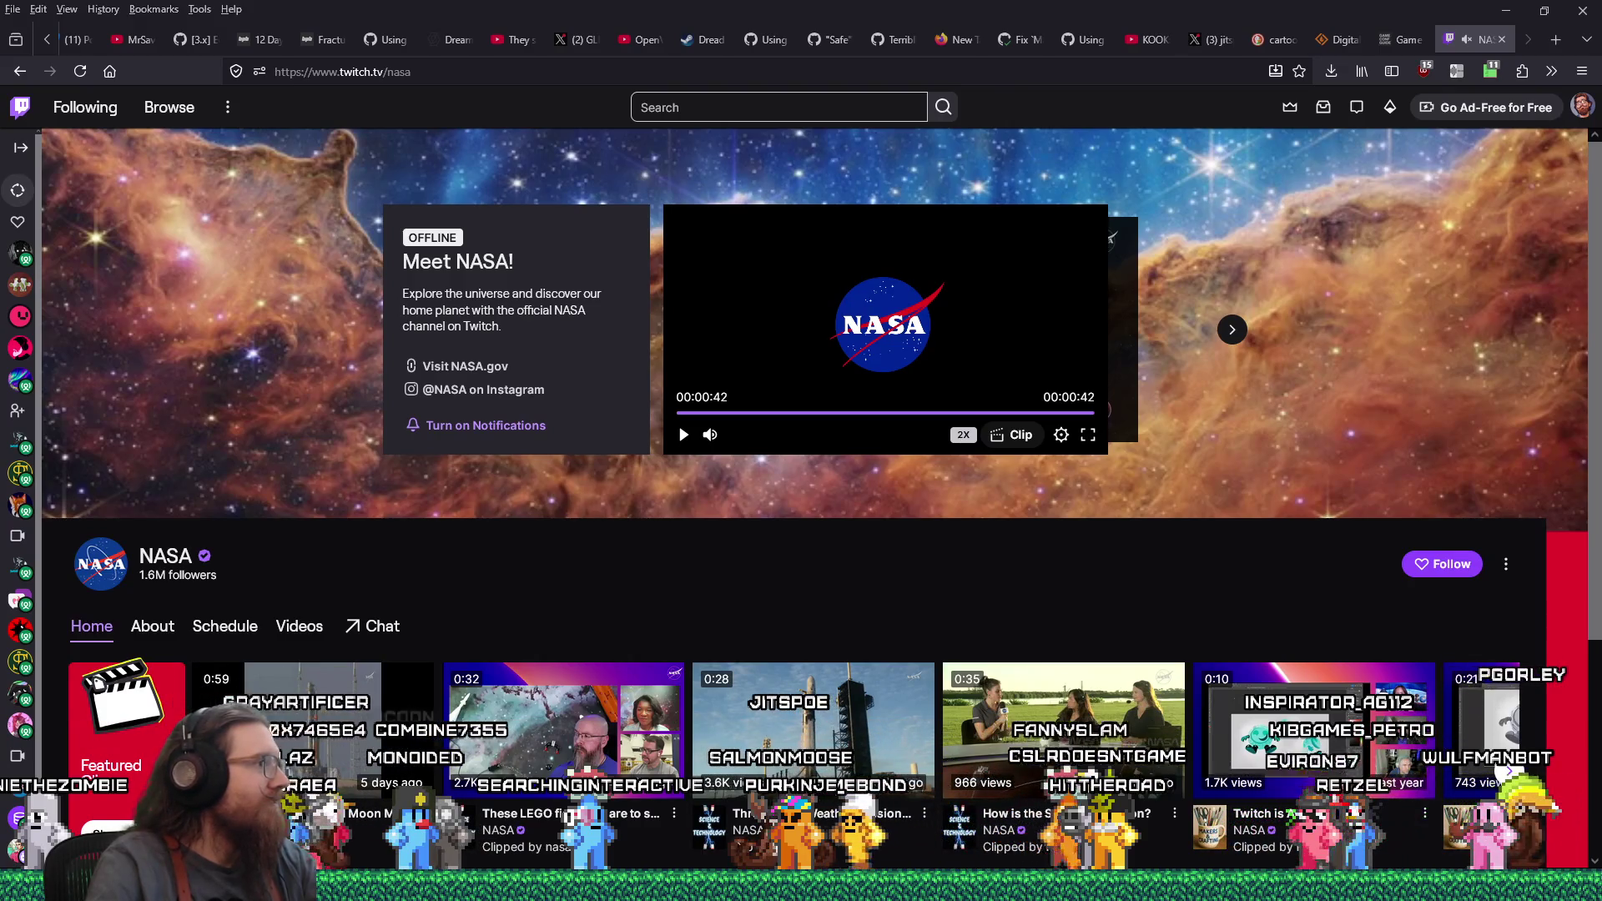
key("super+r")
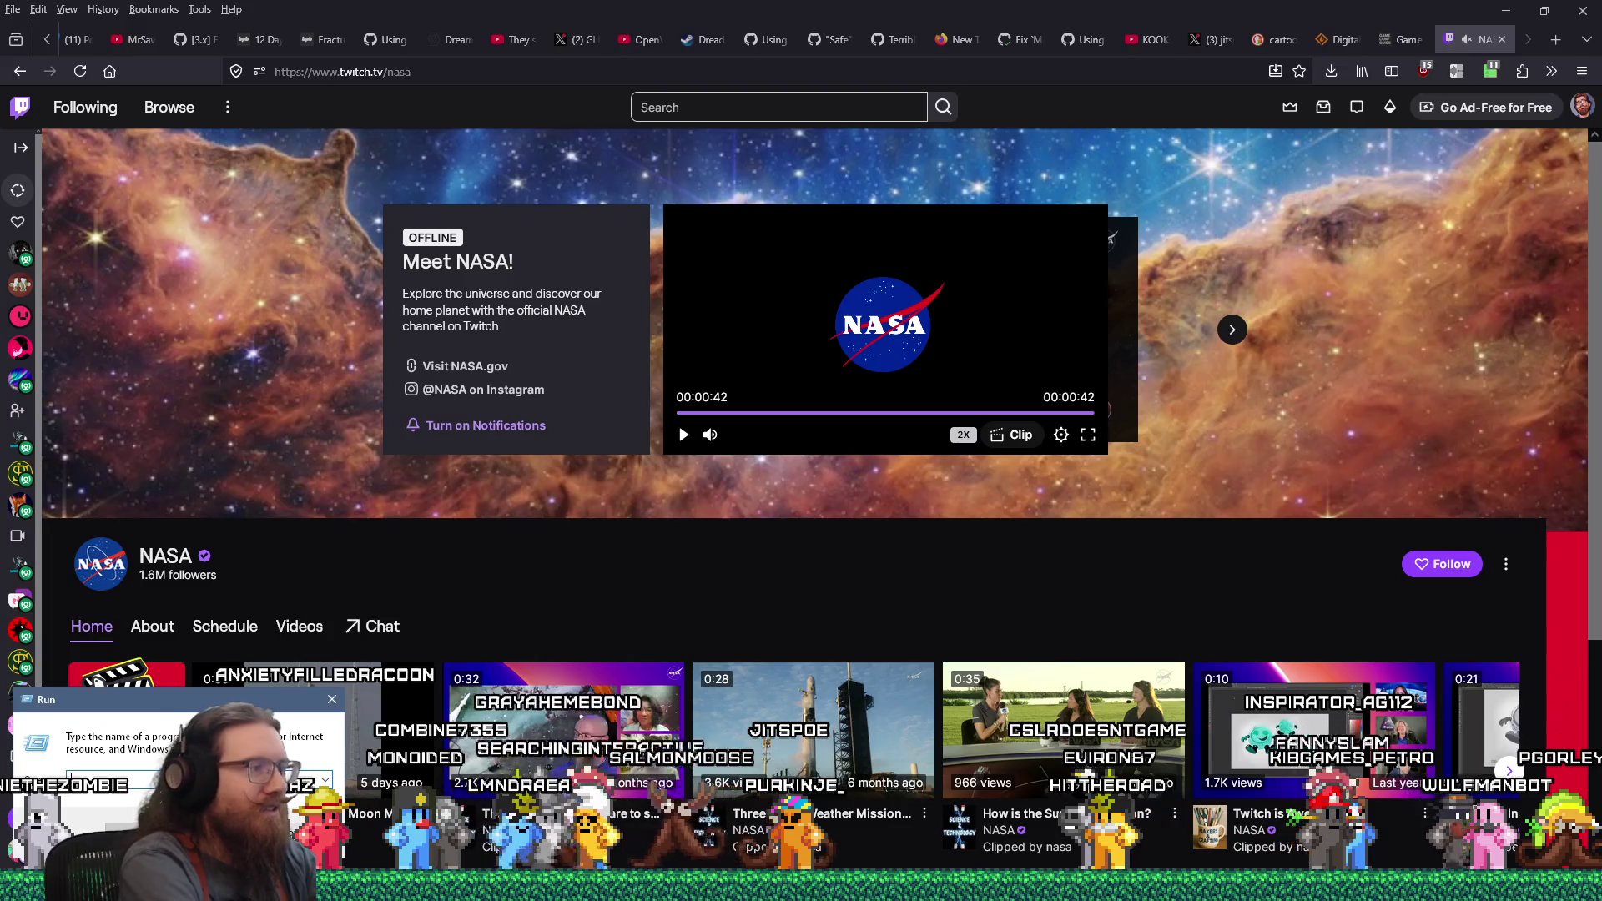
type("e:\\p")
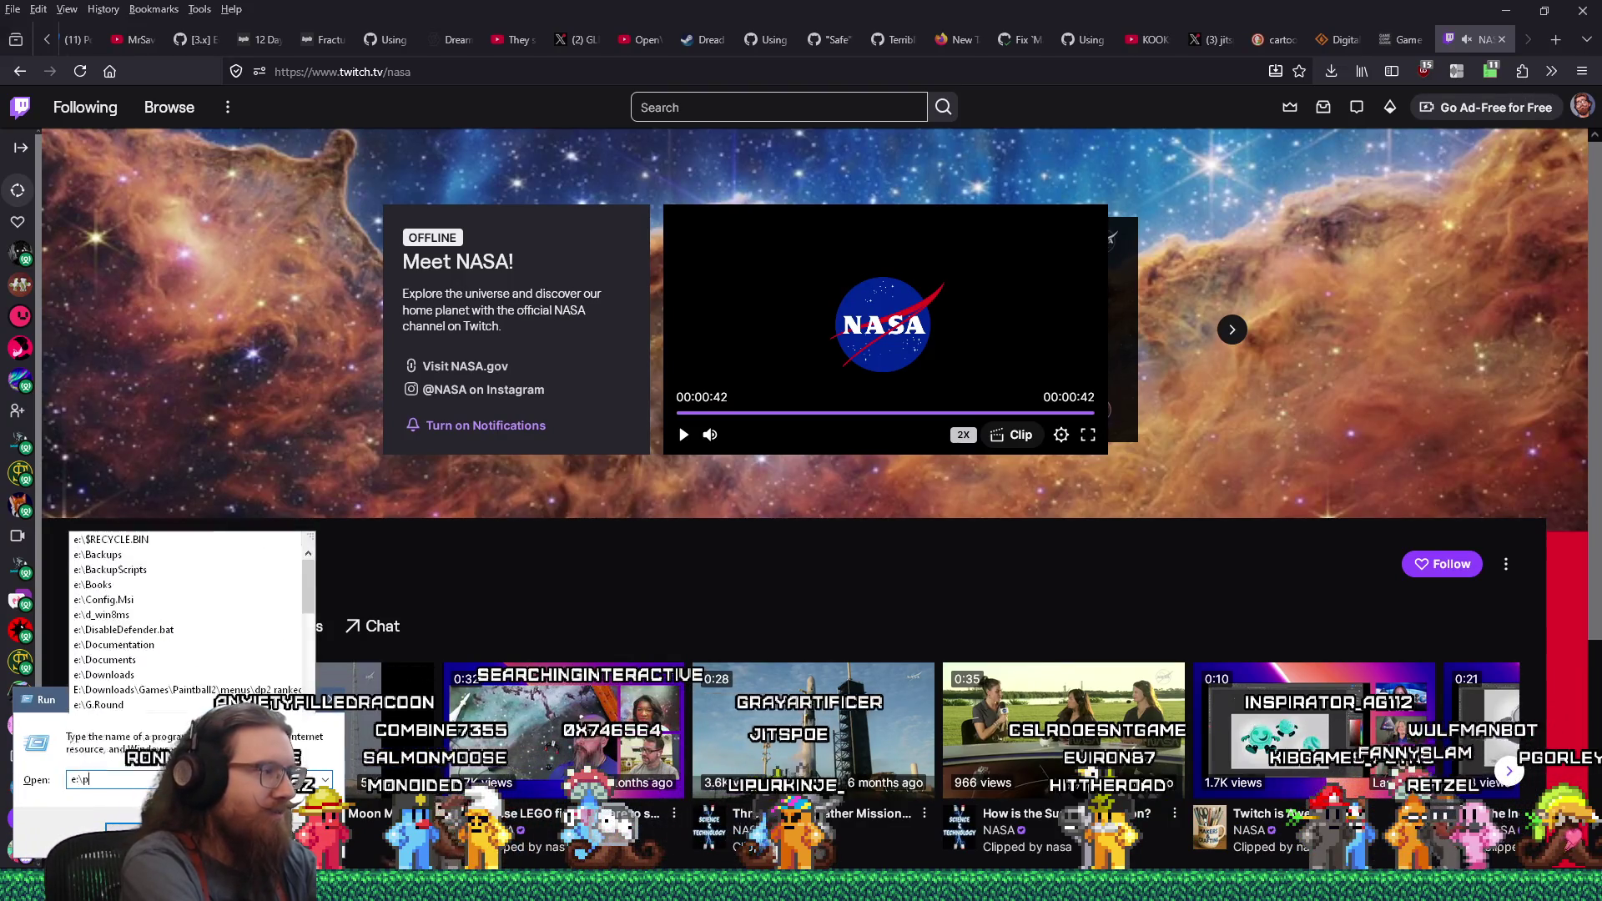
type("rojects")
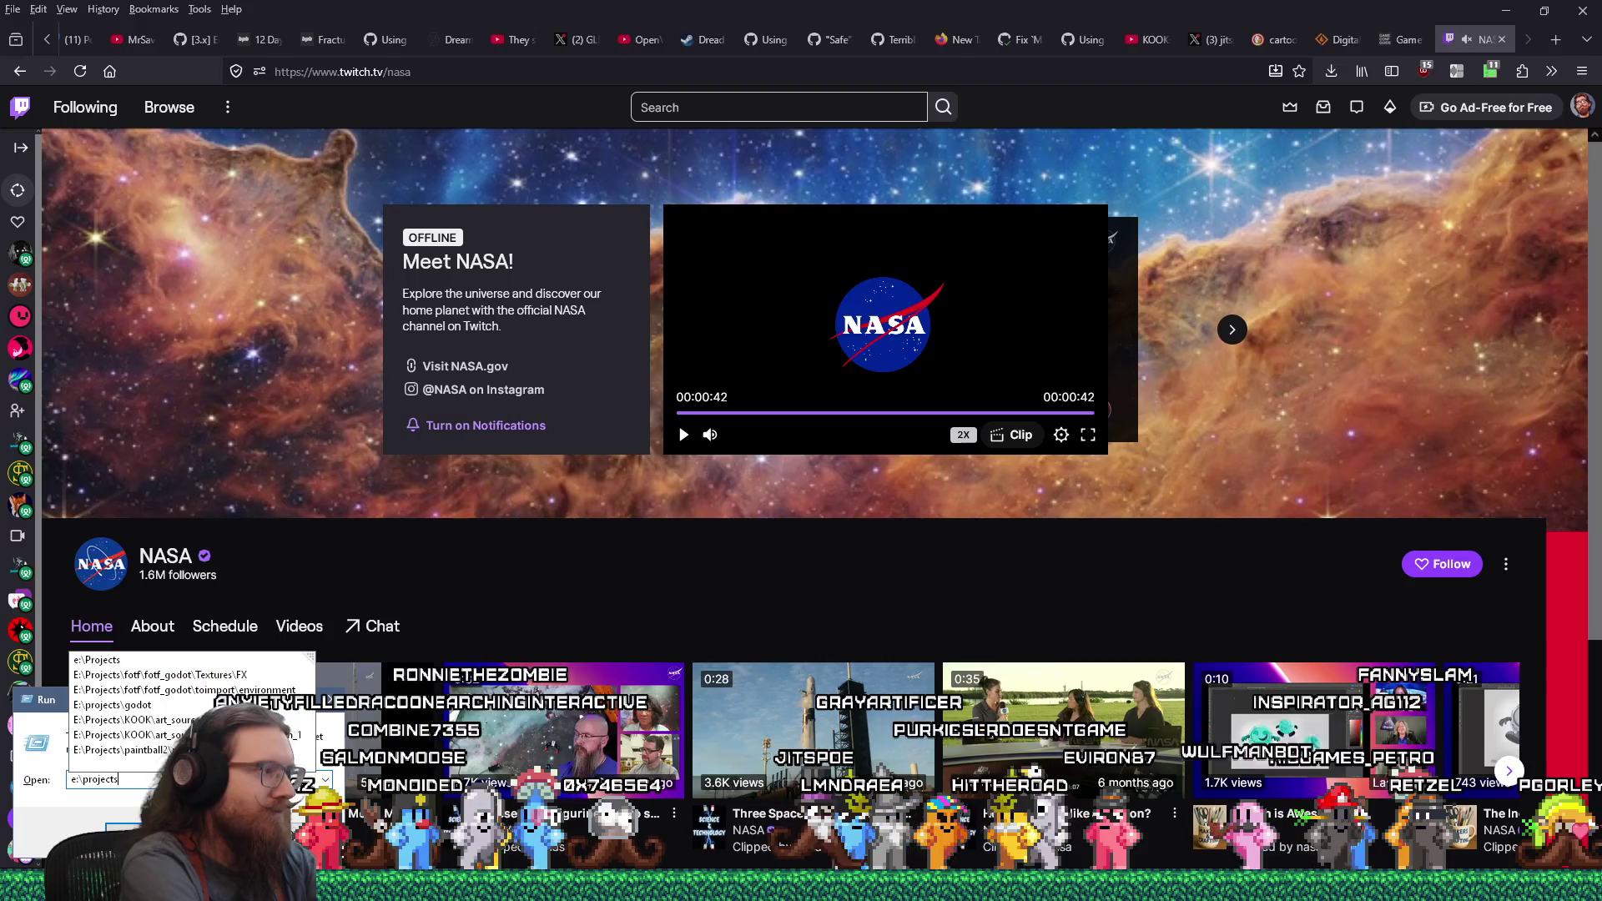
type("\\")
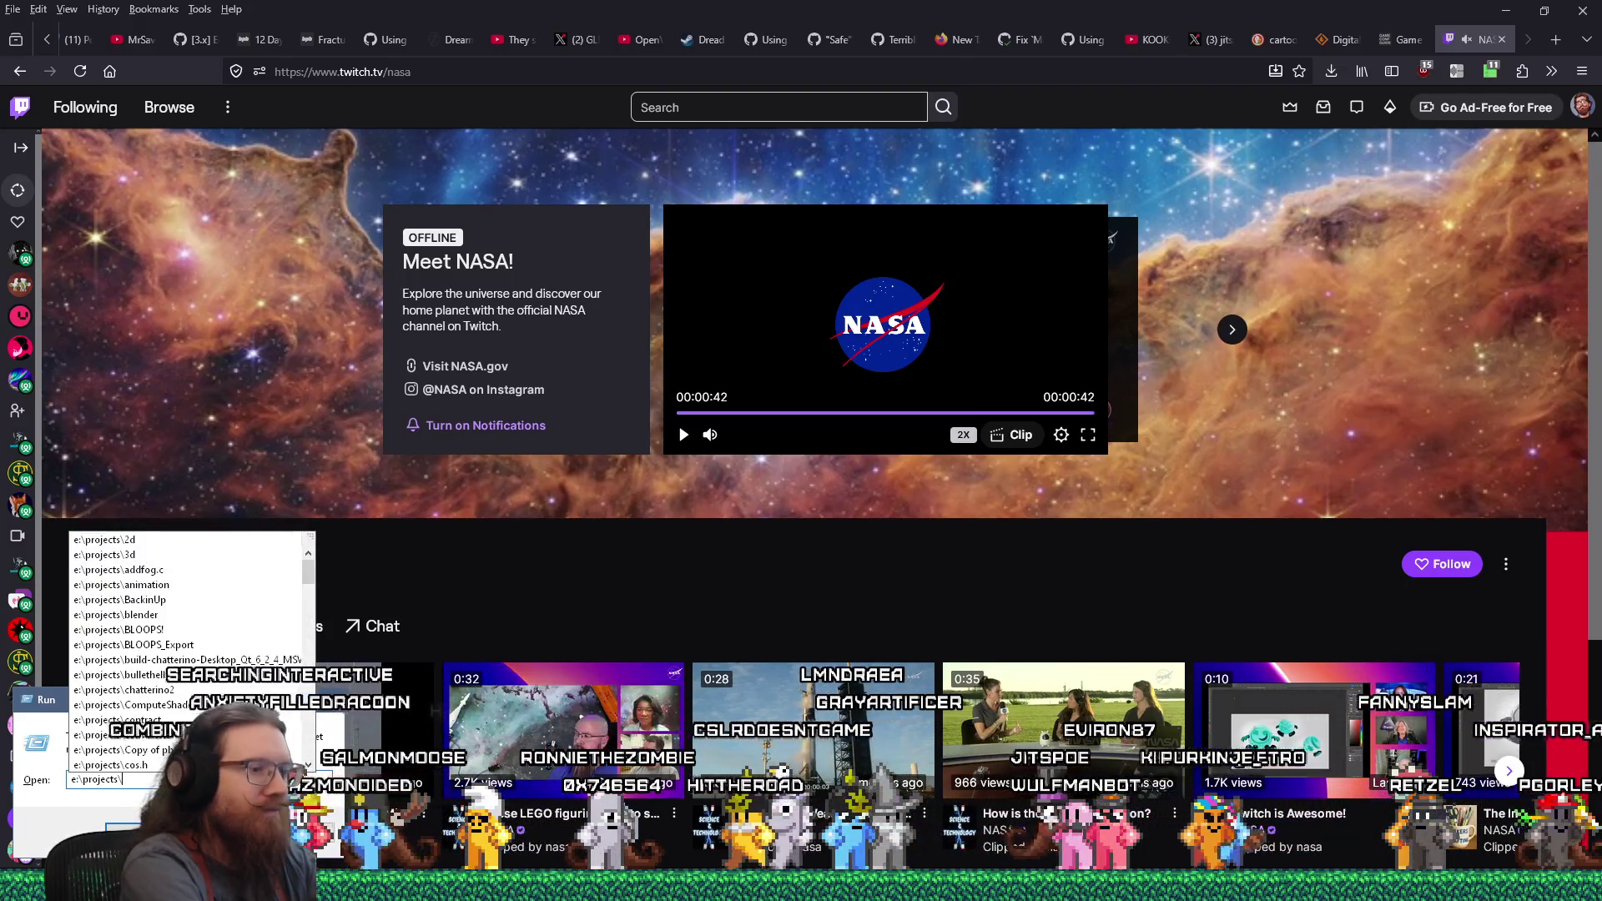
type("b")
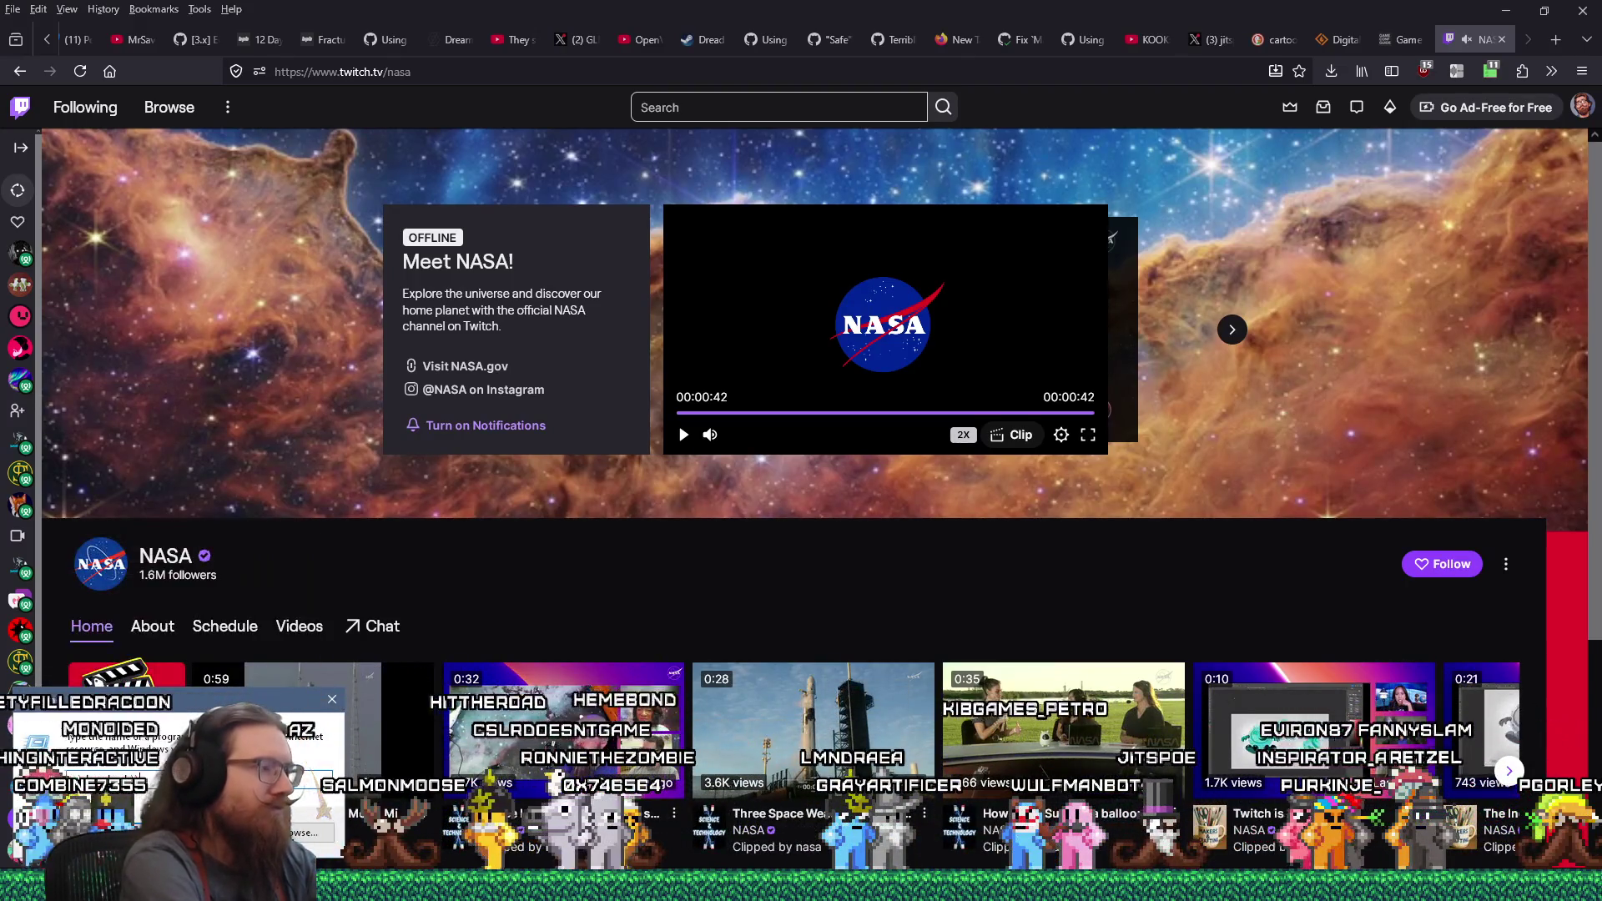
key("BackSpace")
type("b")
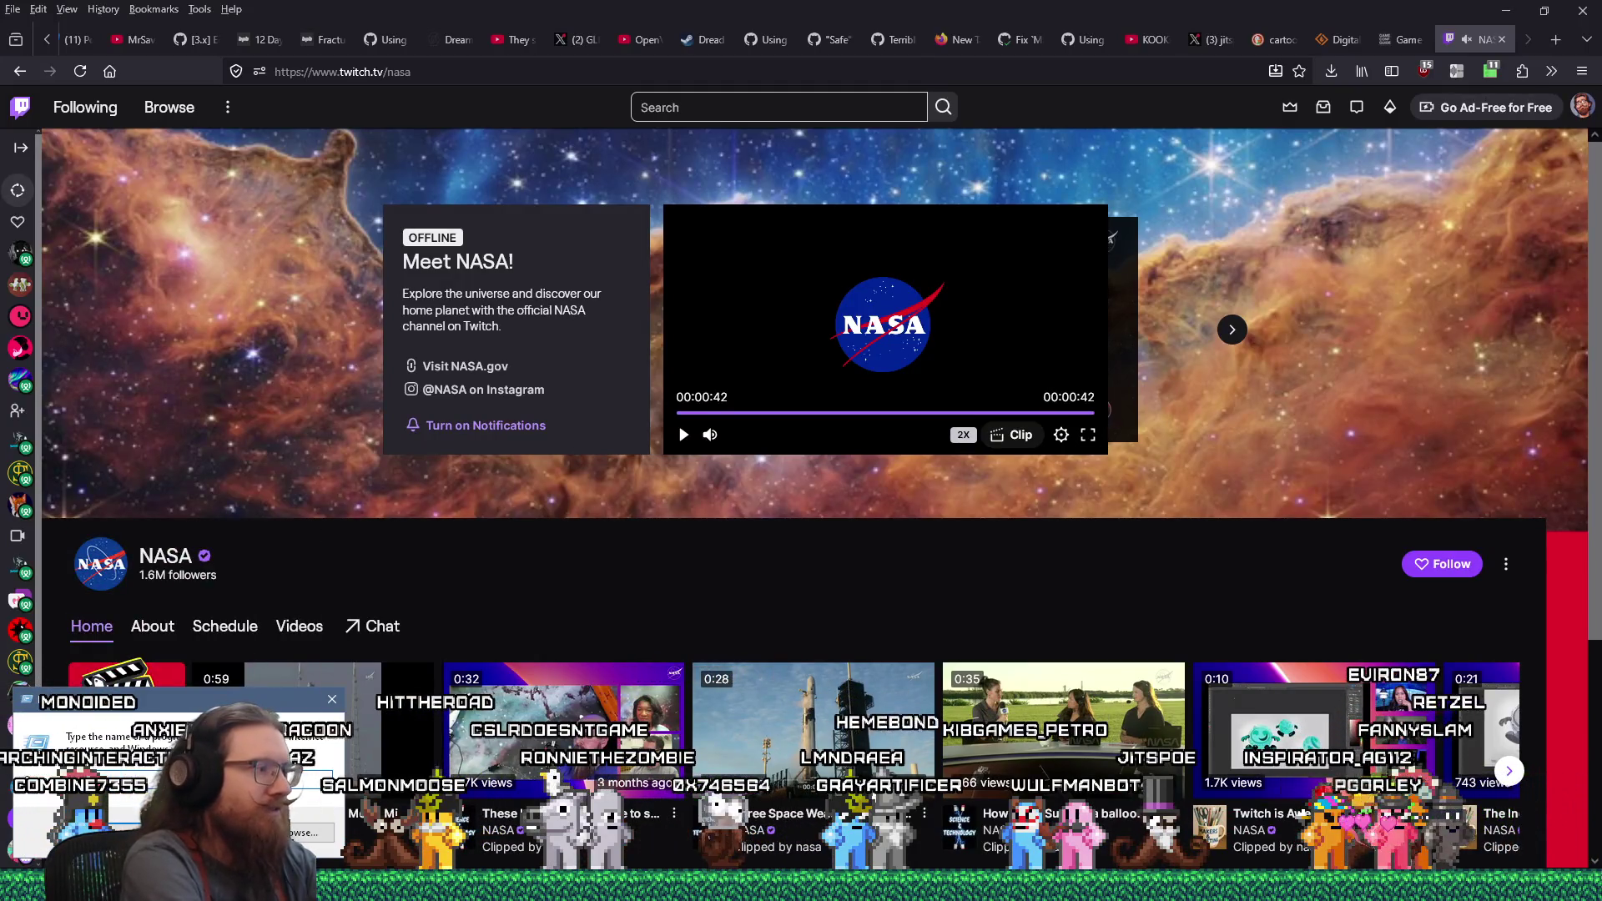
key("Return")
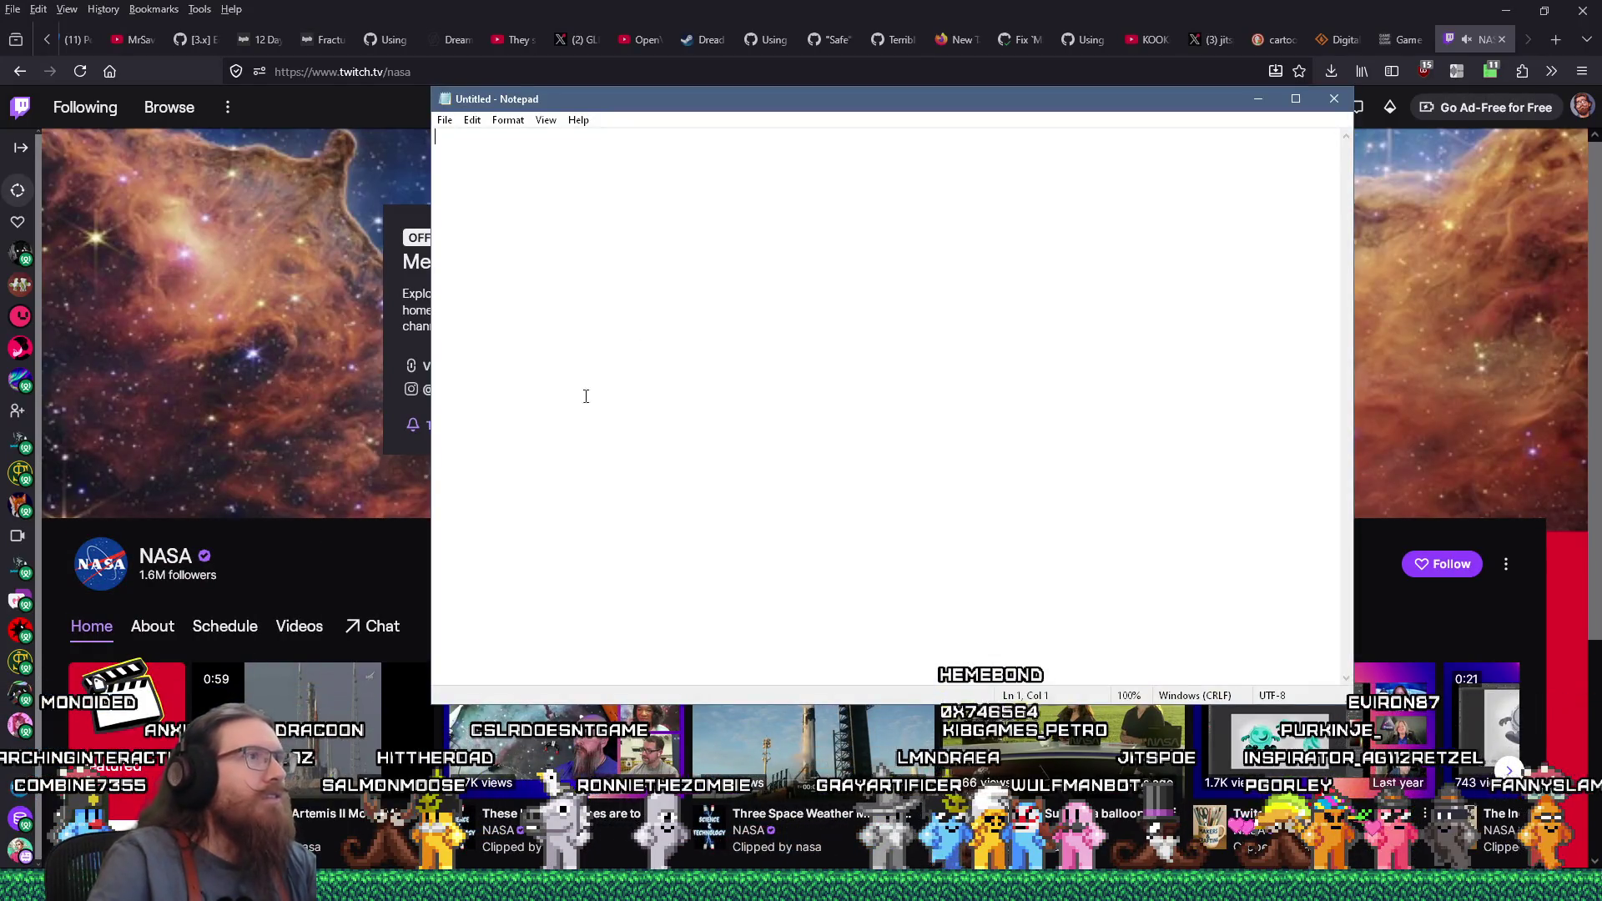
key("alt+F4")
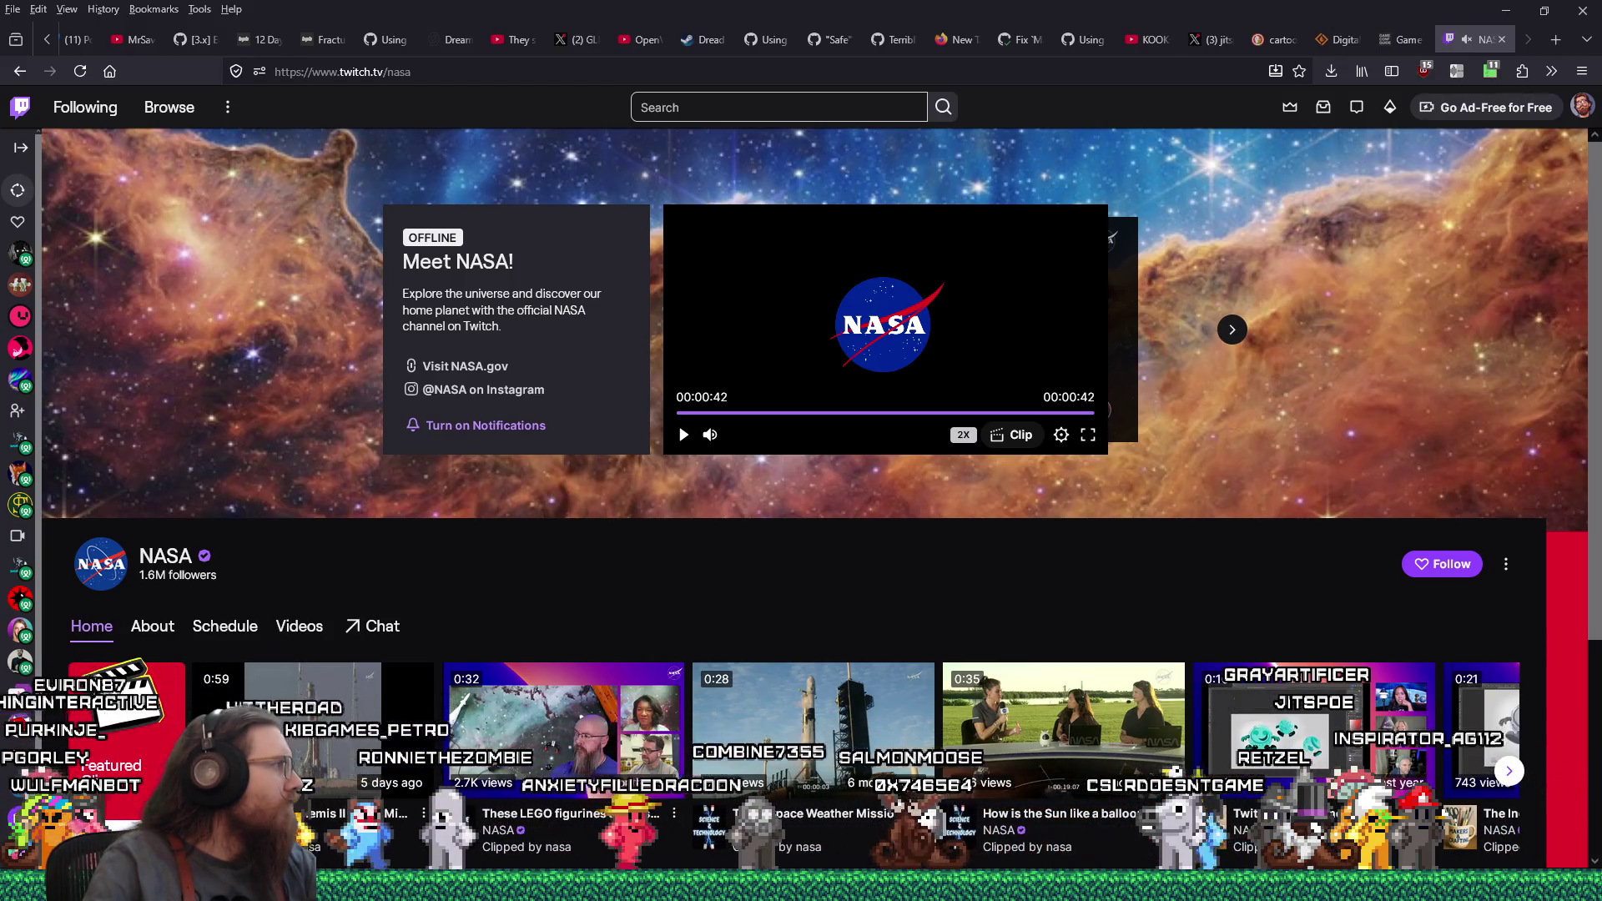
Leave the offline NASA Twitch channel page showing now that Notepad is closed
mouse_move(980, 887)
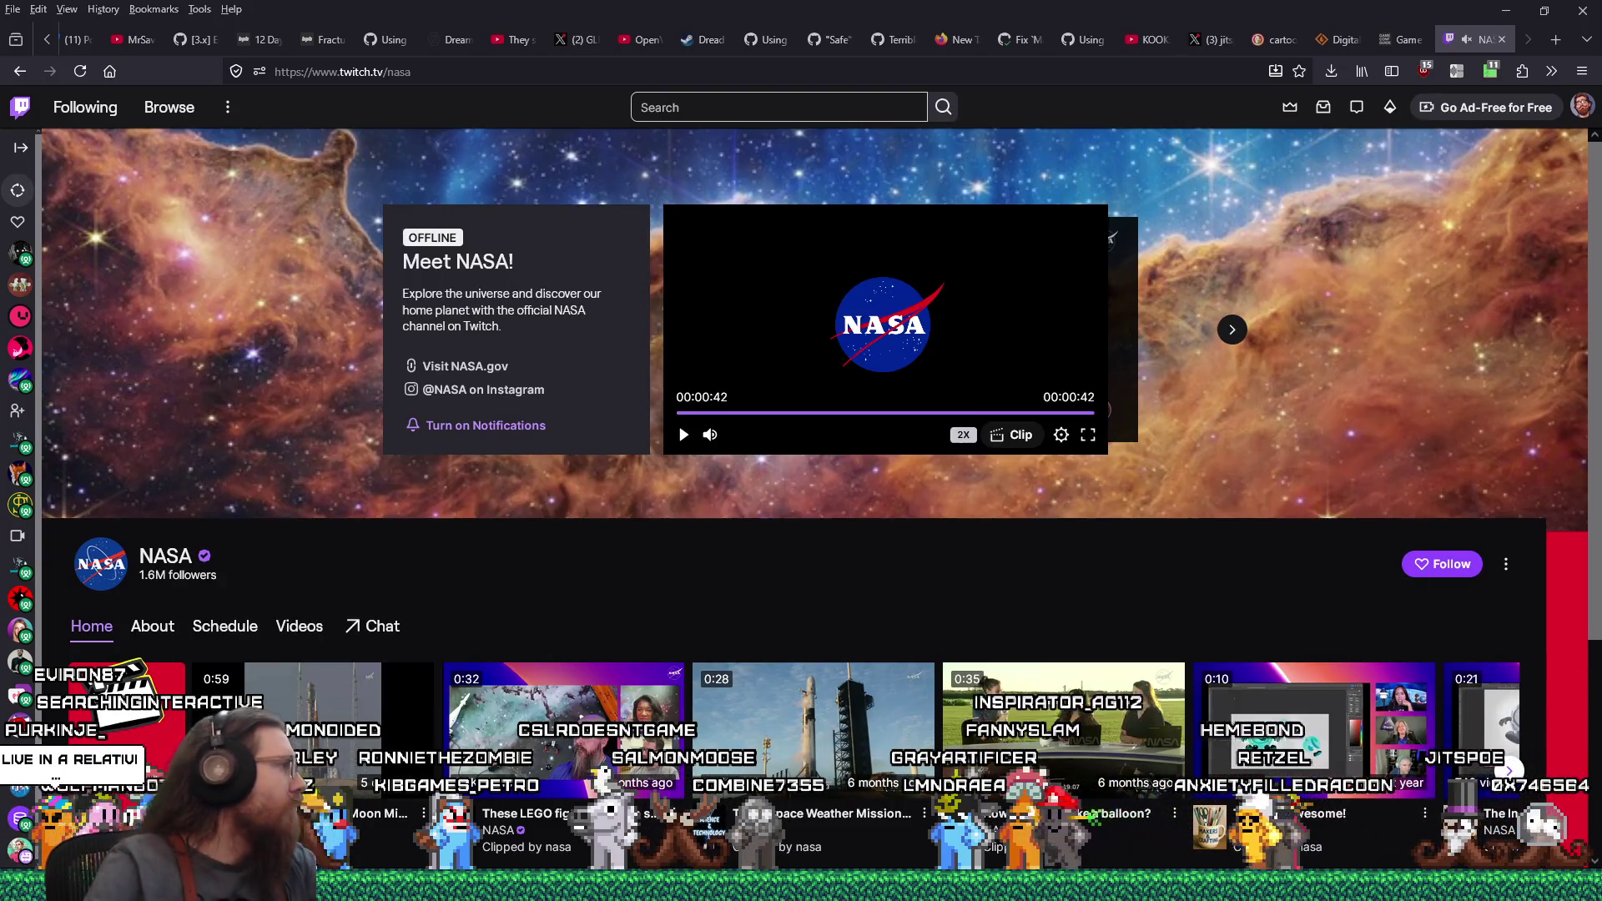
Bring up the Windows task switcher to look over the open programs
key("alt+Tab")
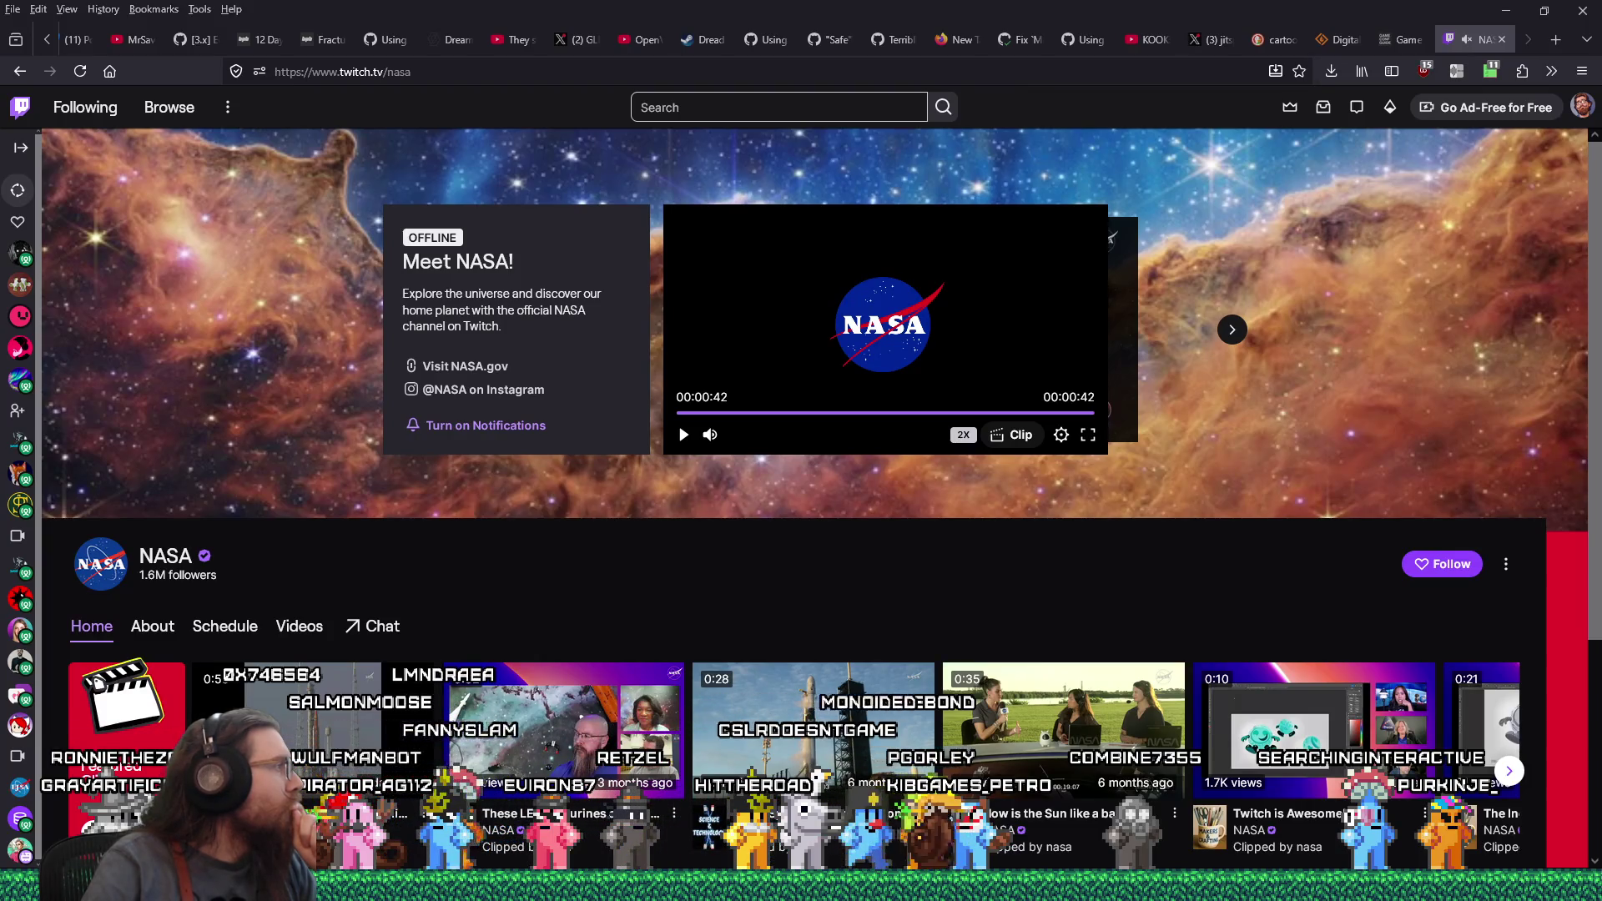
key("alt+Tab")
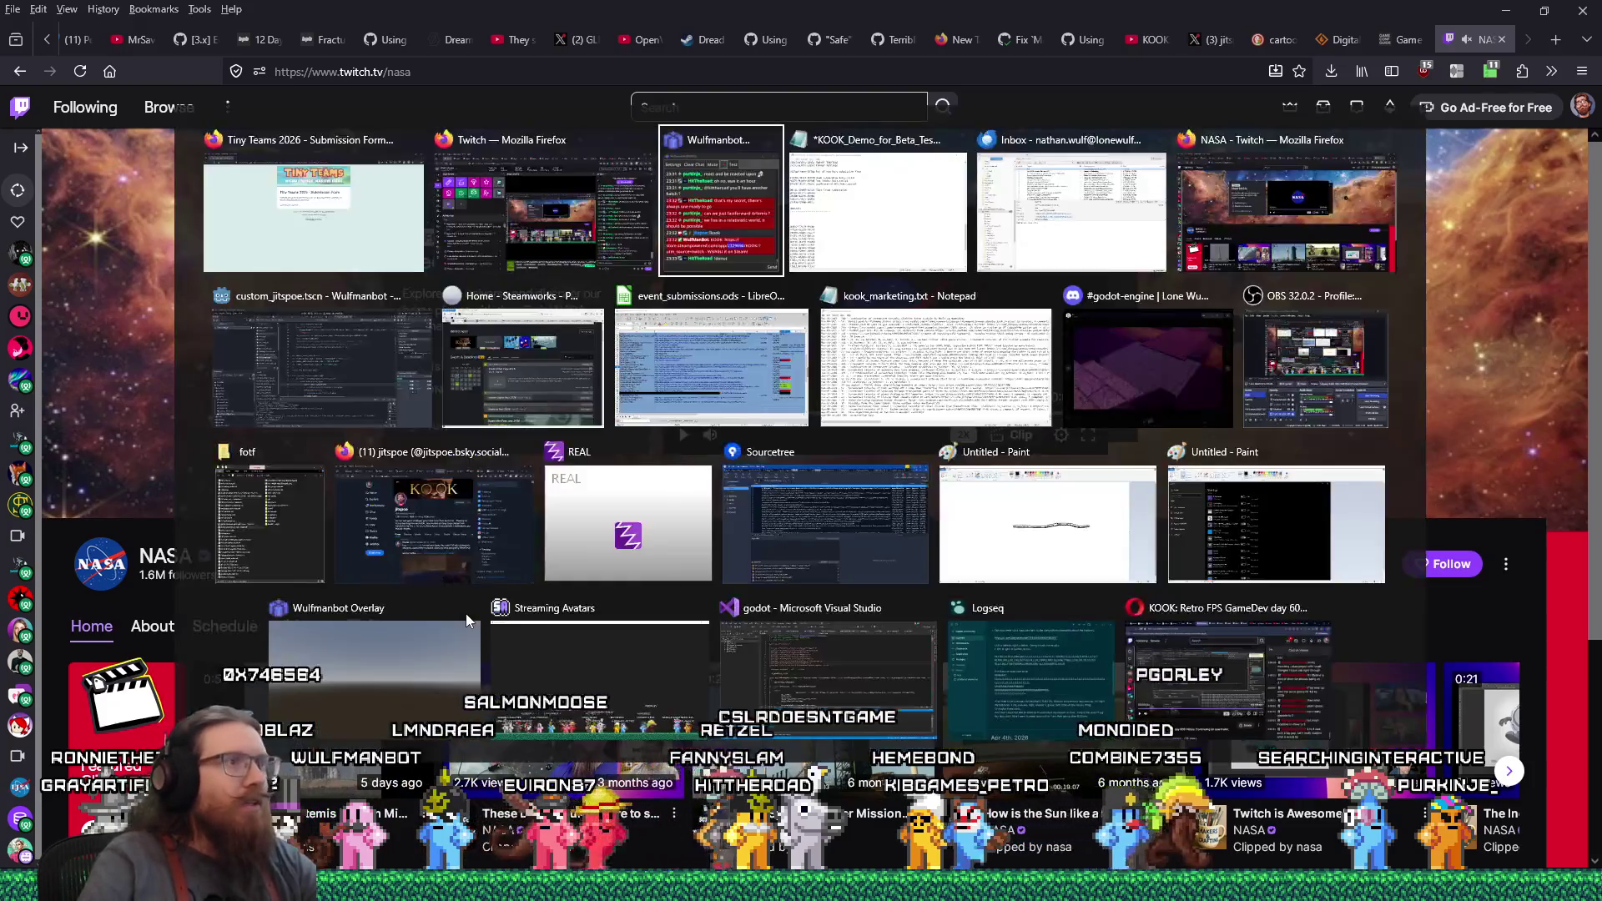
Enter 4/6/2026 as the Tiny Teams 2026 KOOK date in E60, save, and return to the guide
key("Escape")
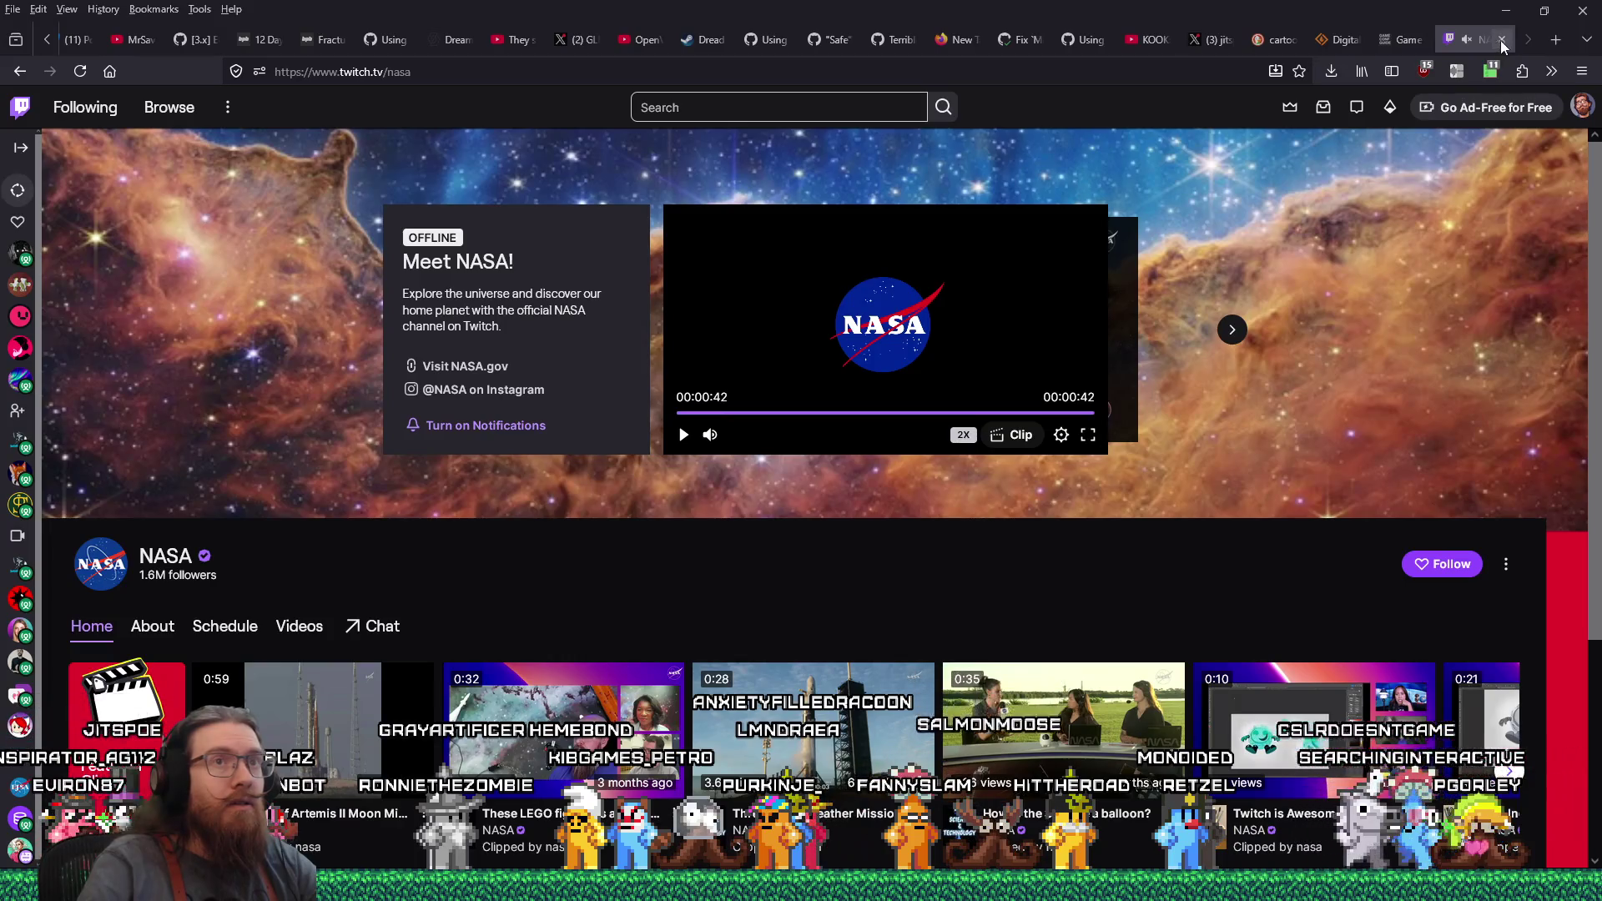
left_click(1402, 39)
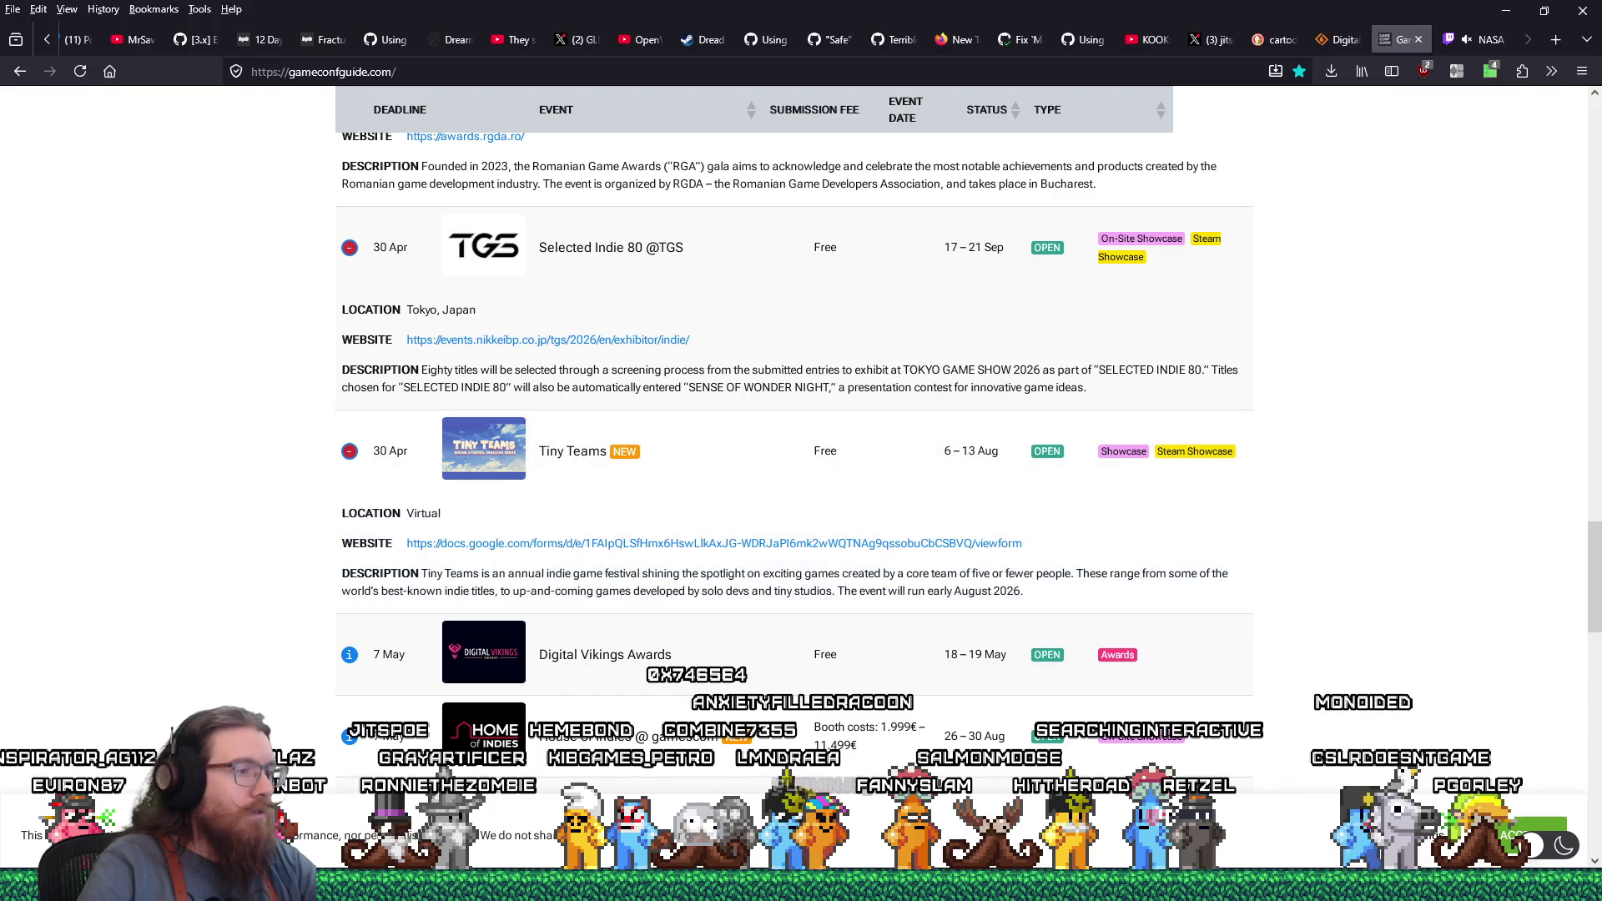
key("alt+Tab")
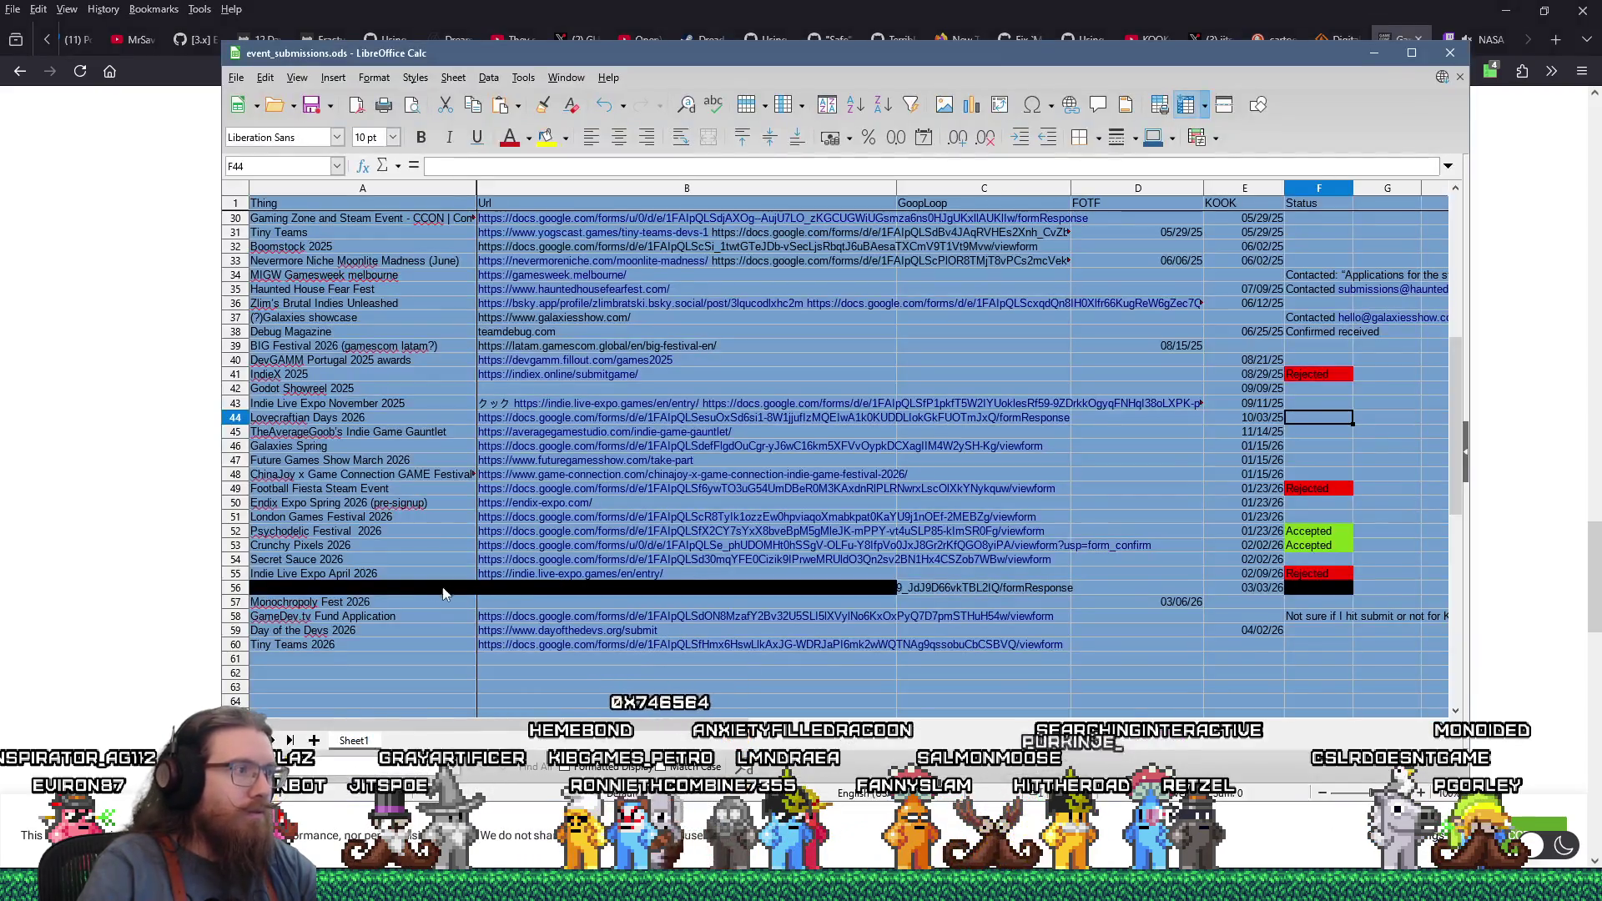
left_click(1252, 645)
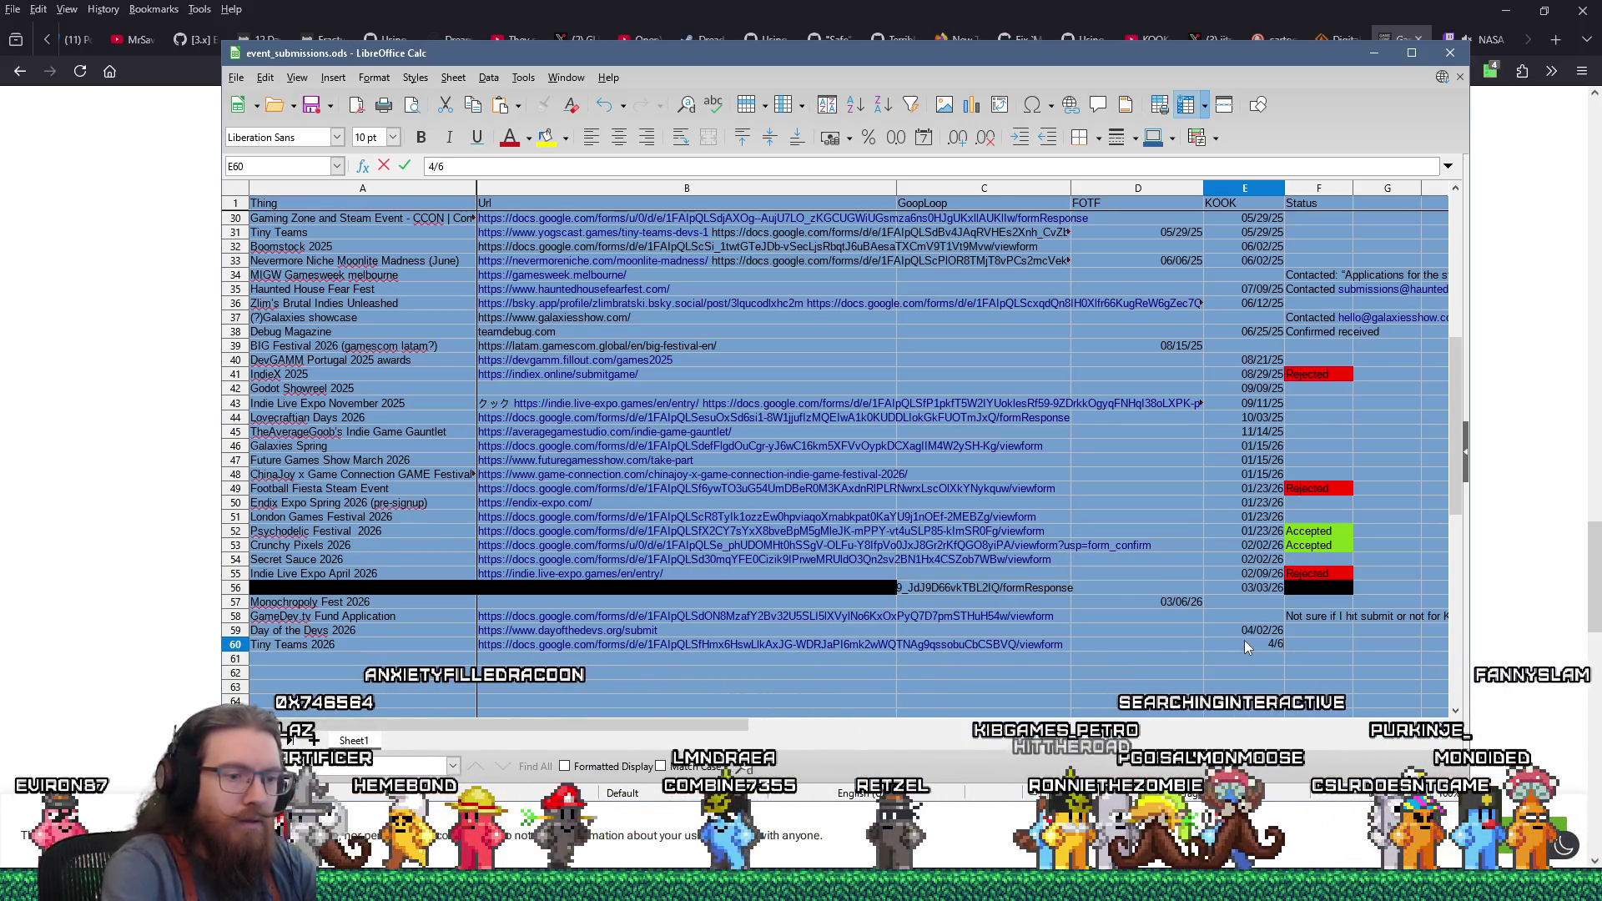
type("4/6/")
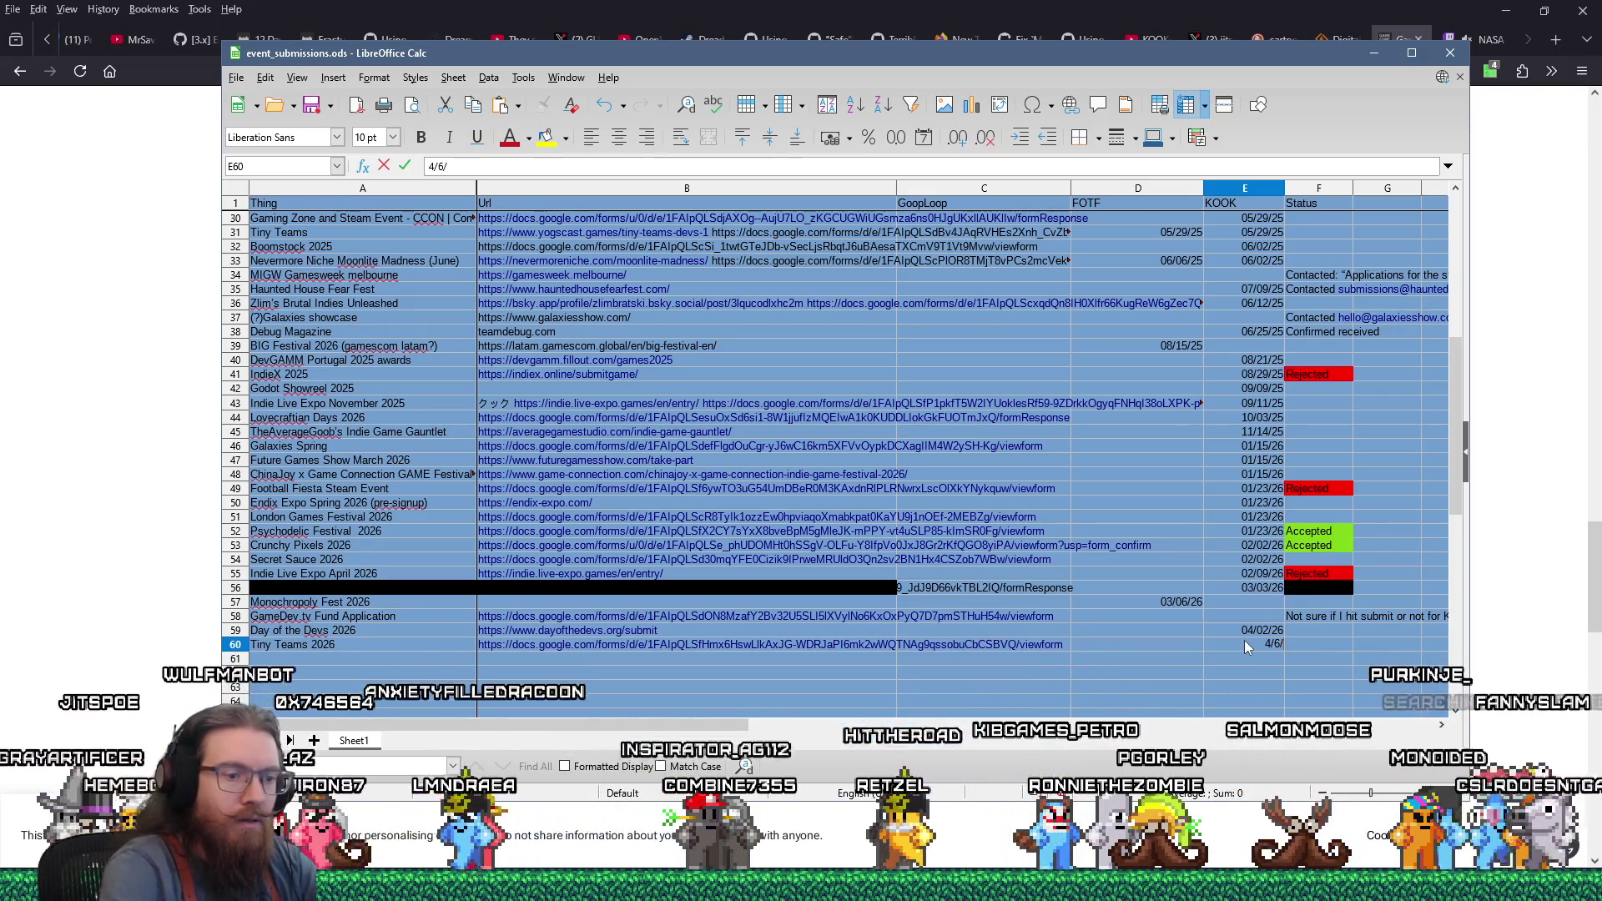
type("2026")
key("Return")
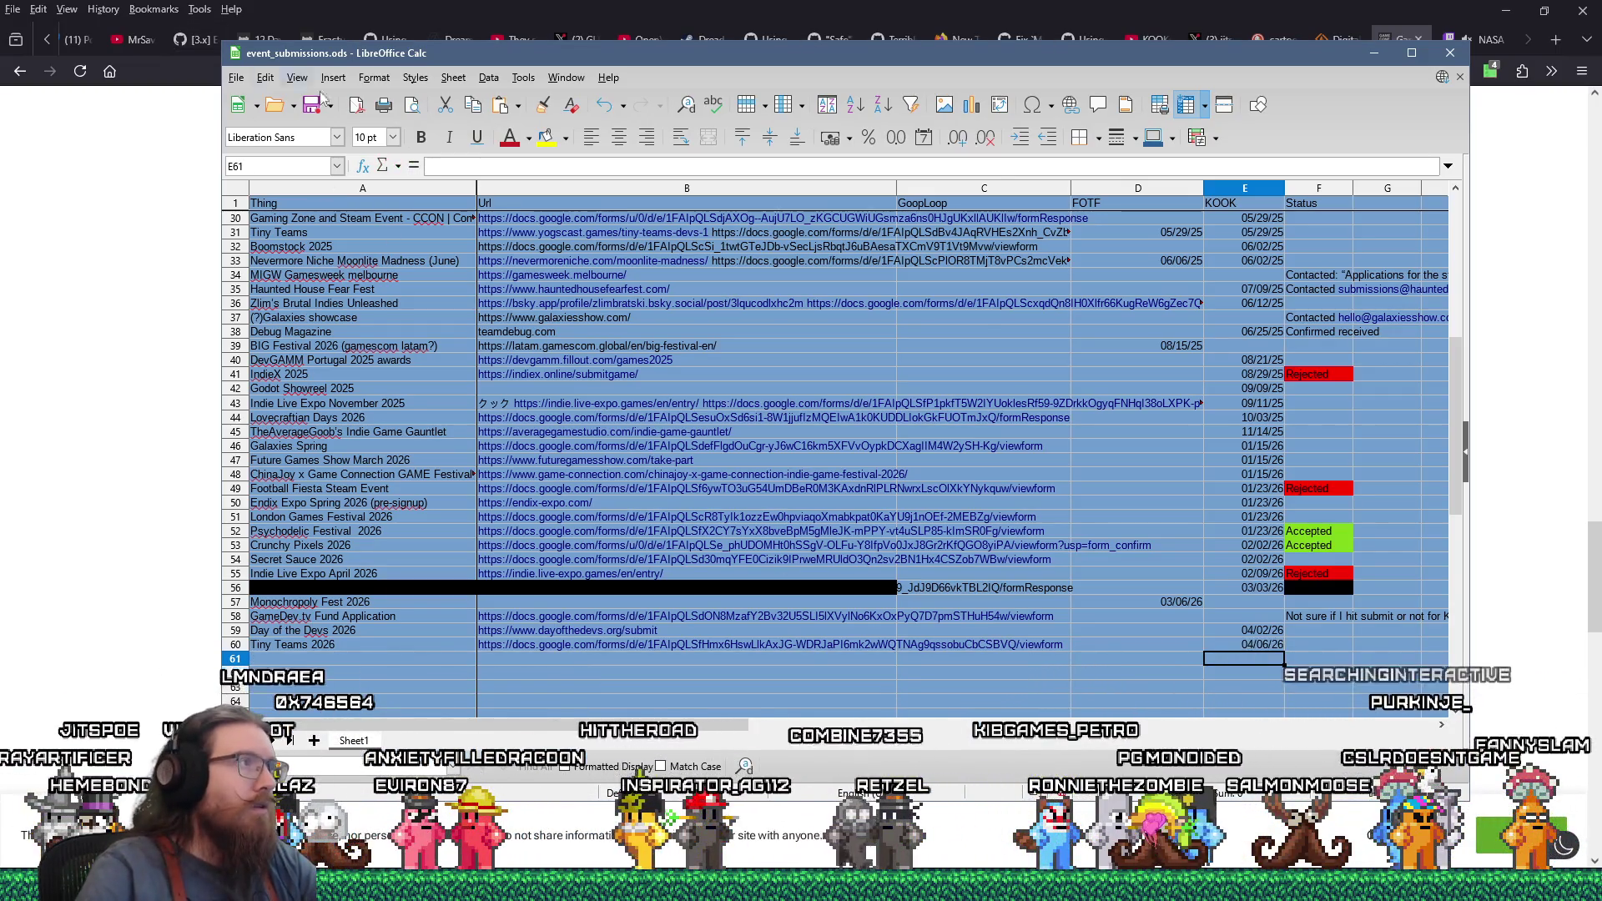
left_click(312, 104)
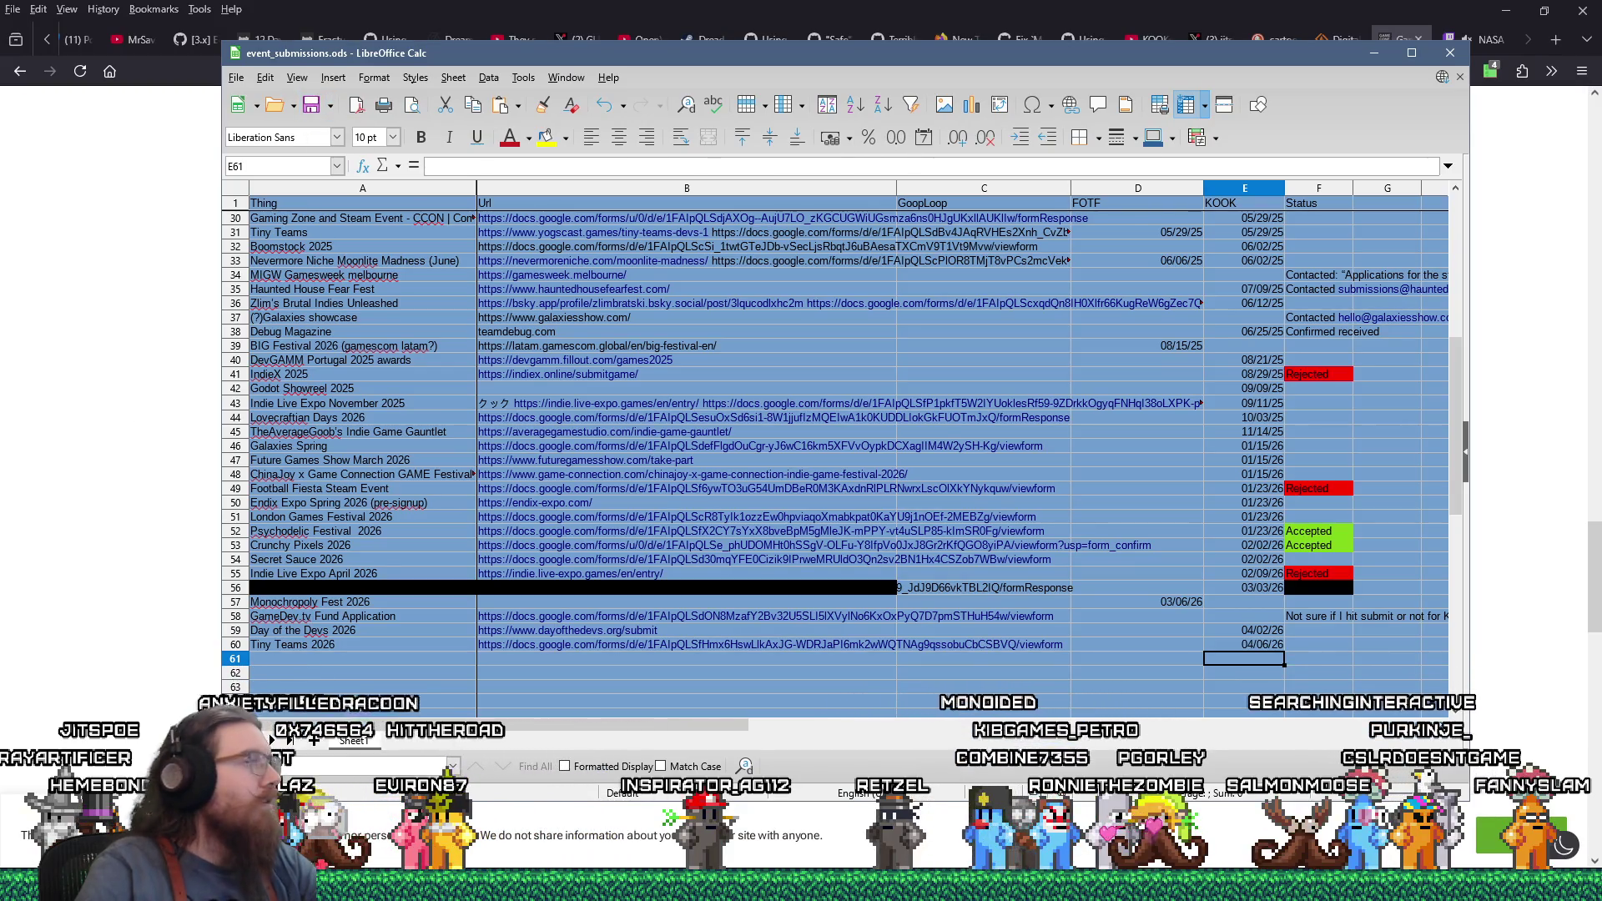
left_click(76, 499)
scroll(286, 544, "down", 3)
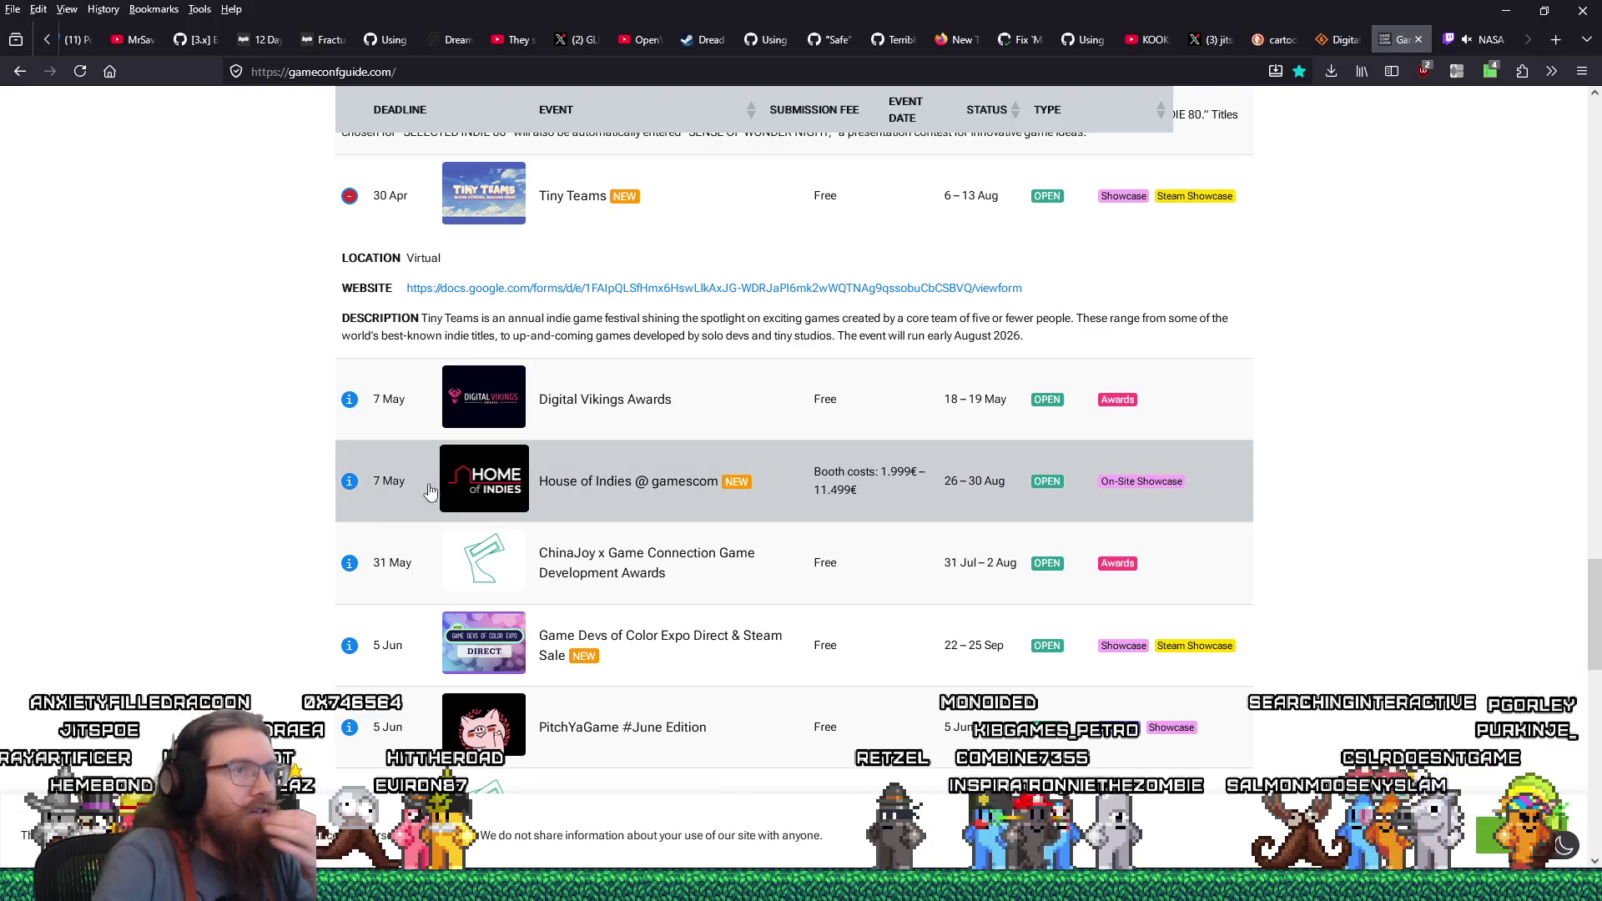
Expand the Digital Vikings, House of Indies, ChinaJoy and New Game + Showcase event details
left_click(746, 411)
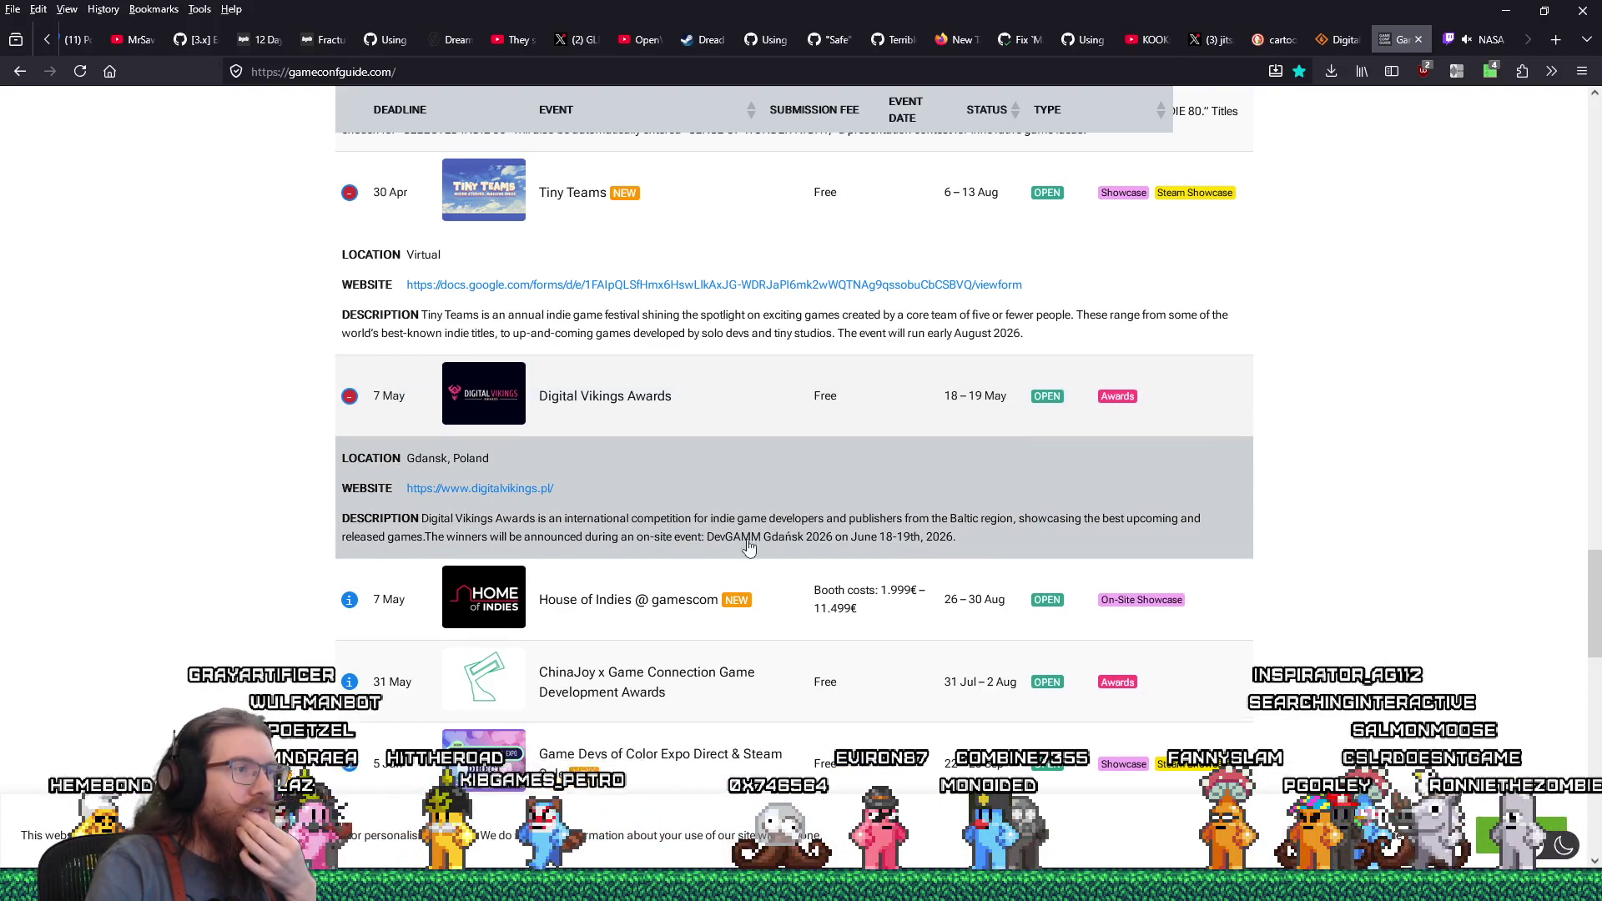
scroll(665, 523, "down", 1)
left_click(665, 524)
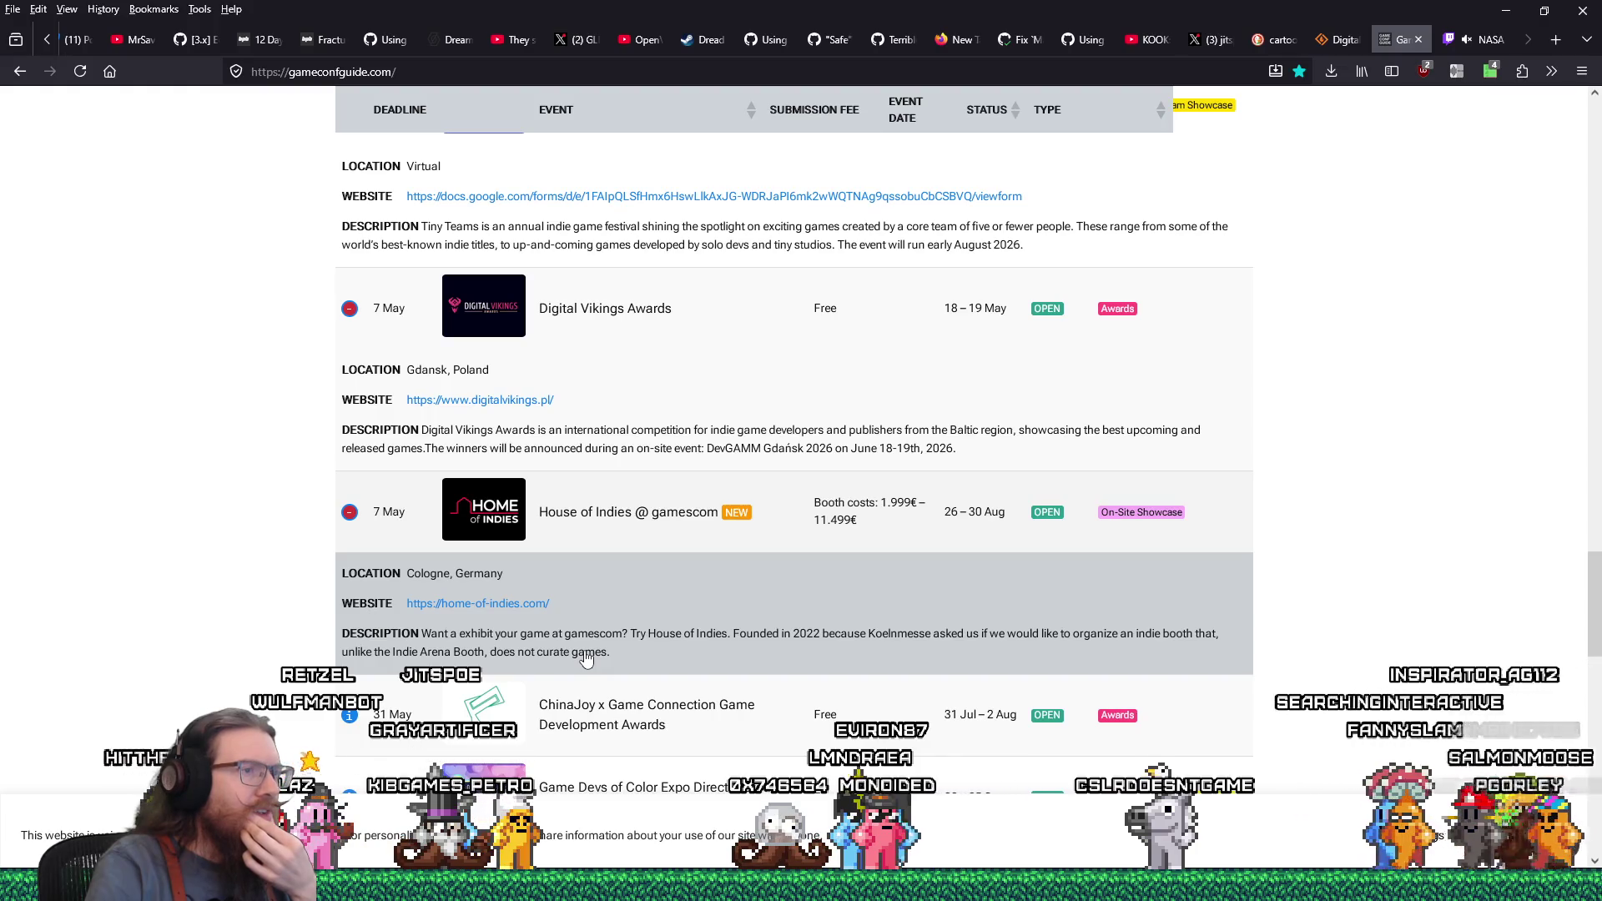
scroll(587, 658, "down", 1)
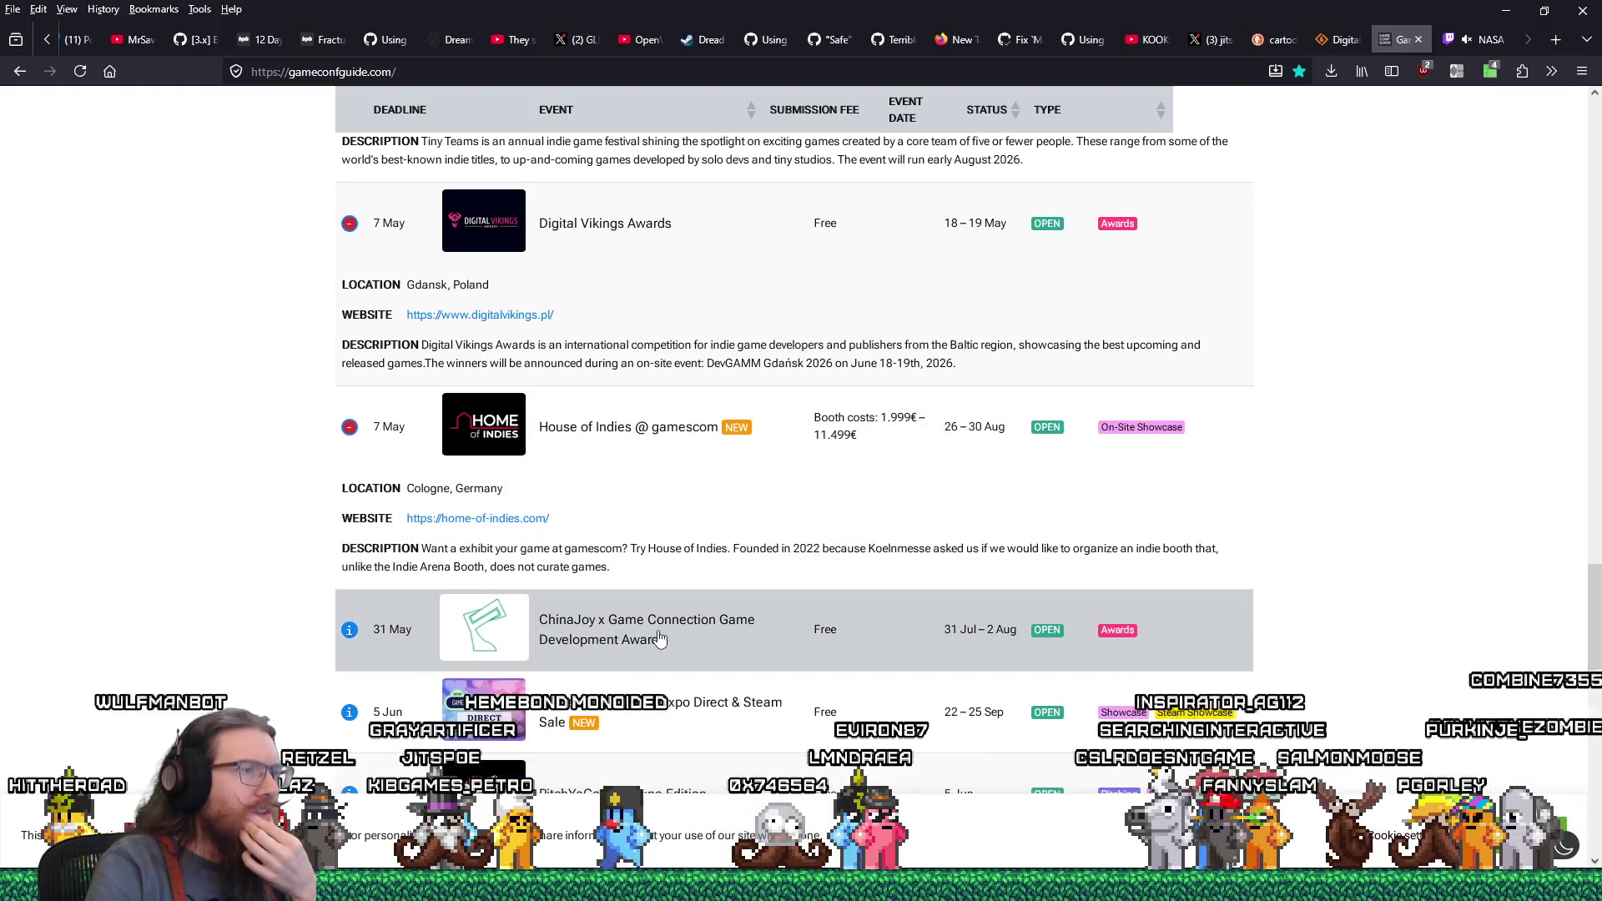
left_click(588, 655)
scroll(659, 642, "down", 4)
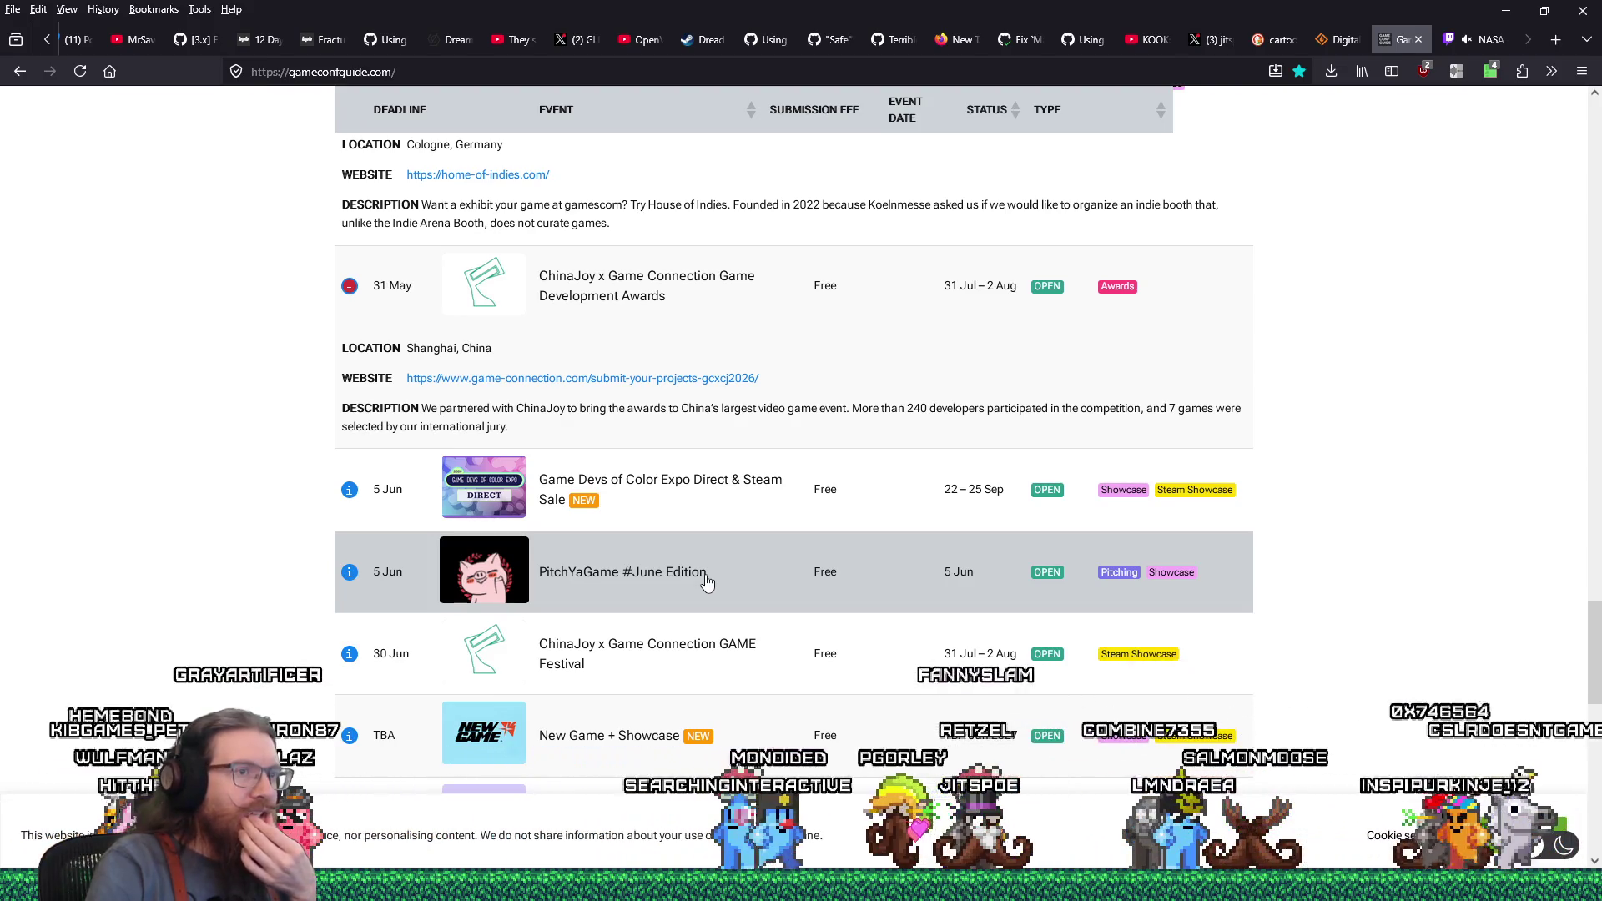
scroll(705, 578, "down", 2)
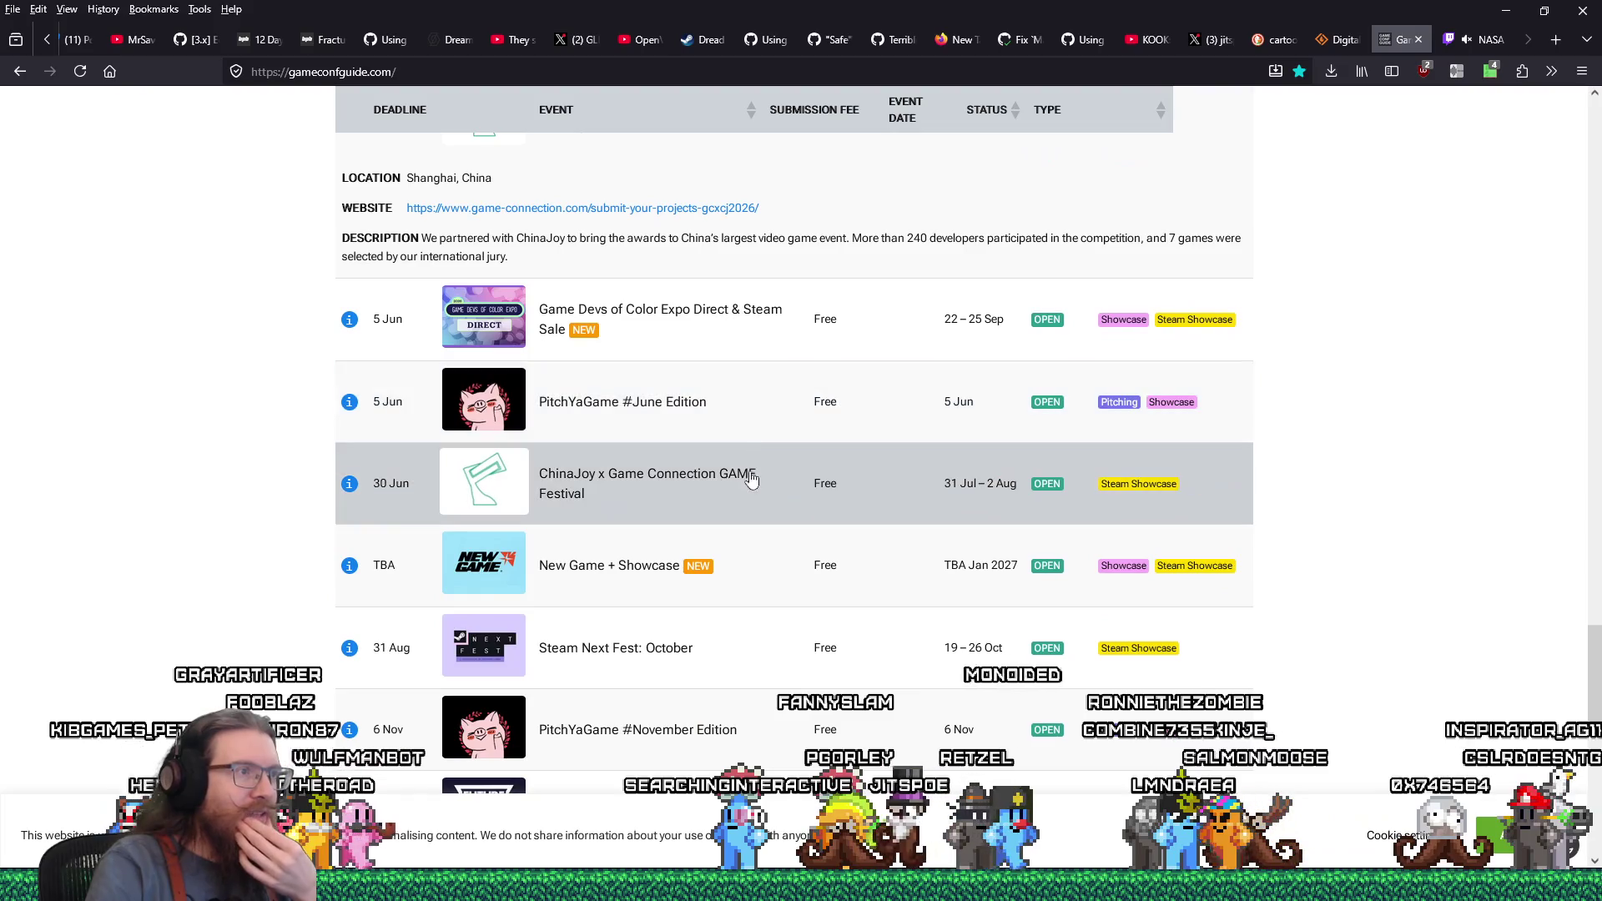
left_click(757, 574)
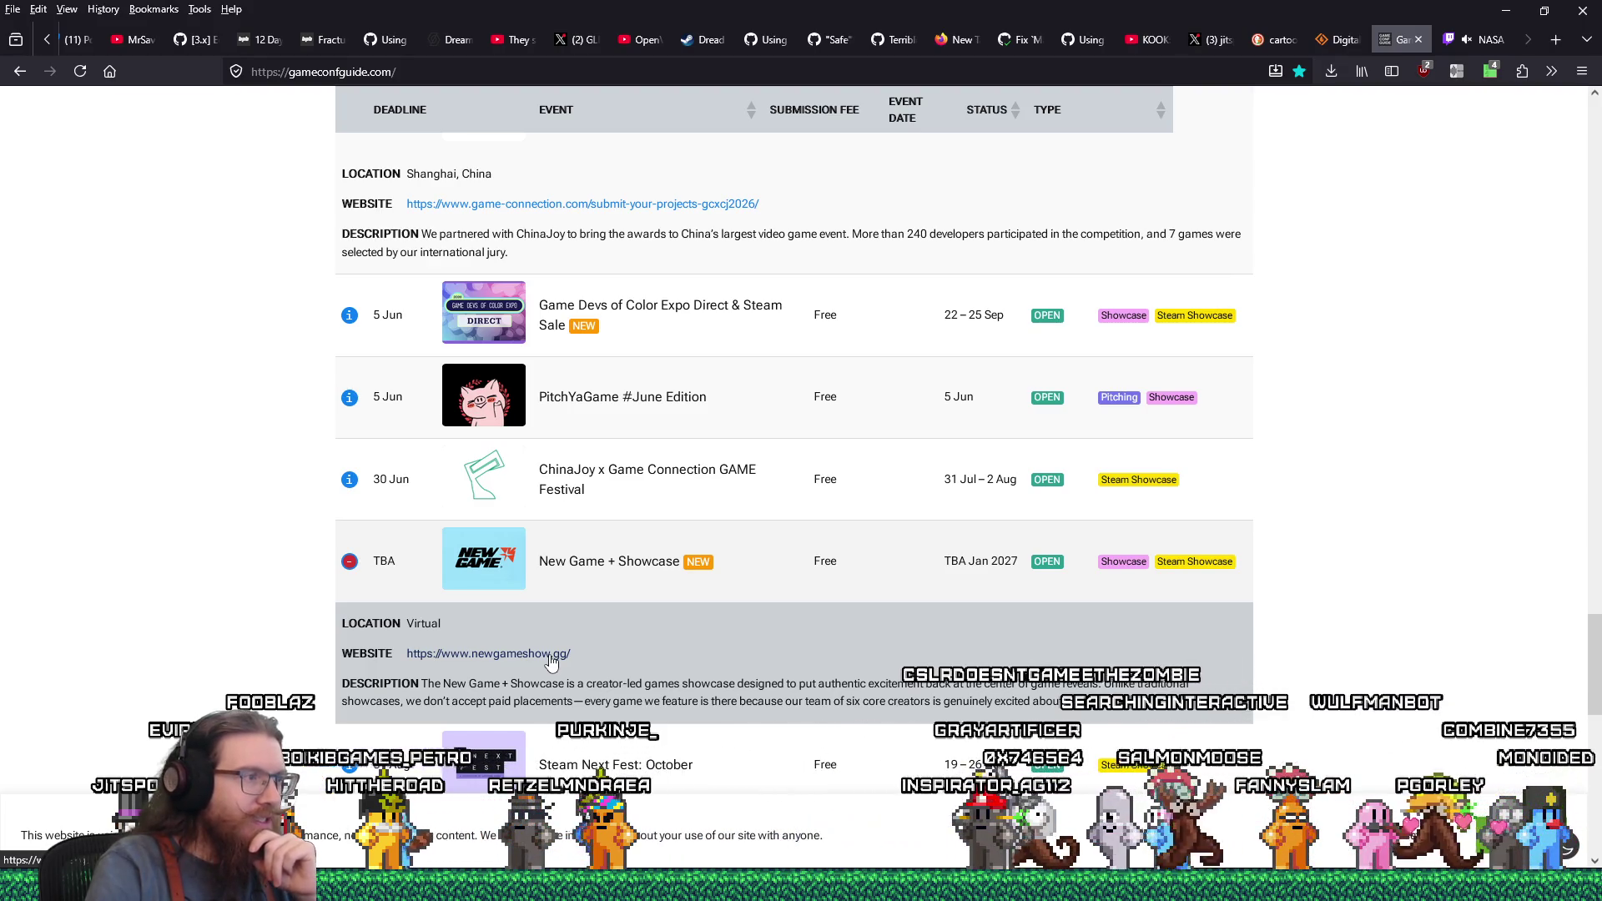
Open the New Game+ website in a new tab and scroll through it
middle_click(550, 656)
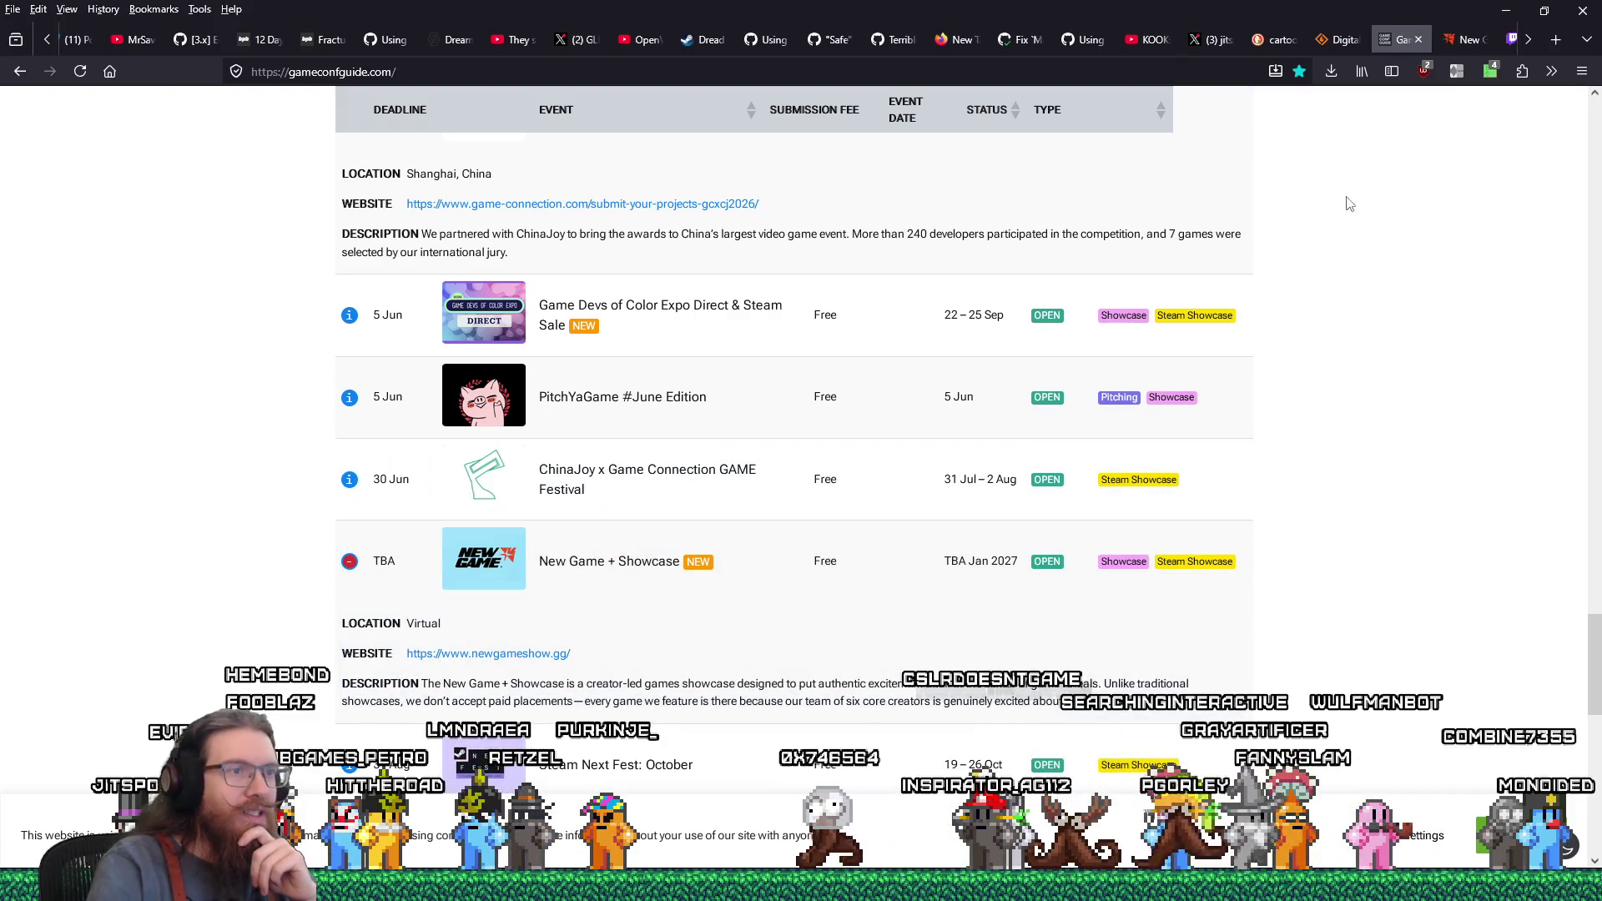
left_click(1471, 39)
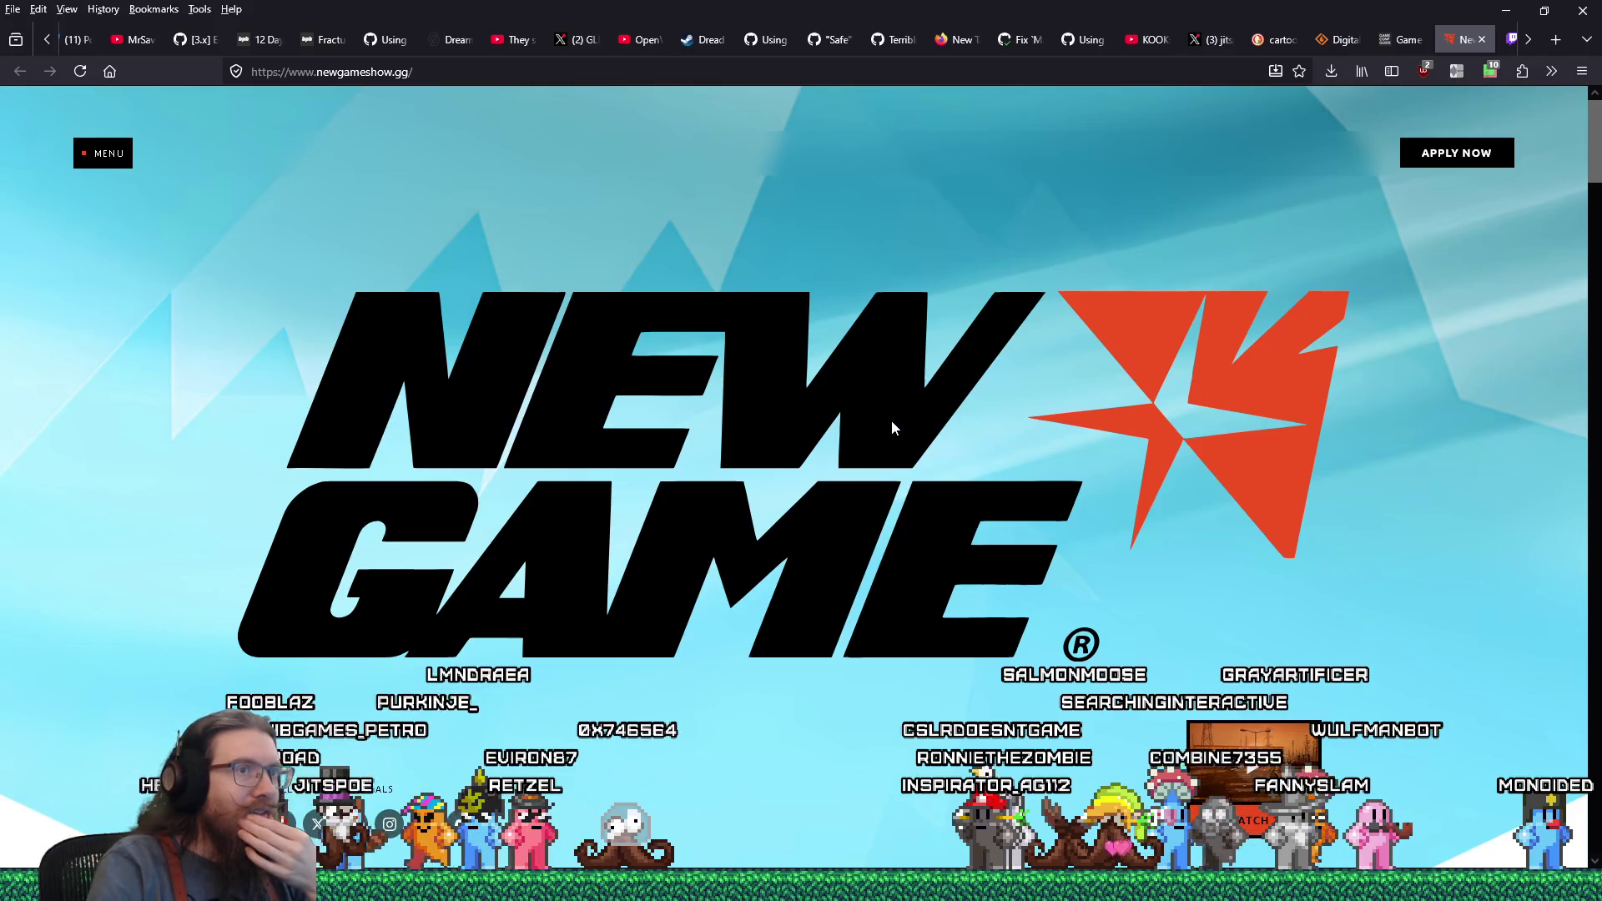
scroll(1014, 548, "down", 5)
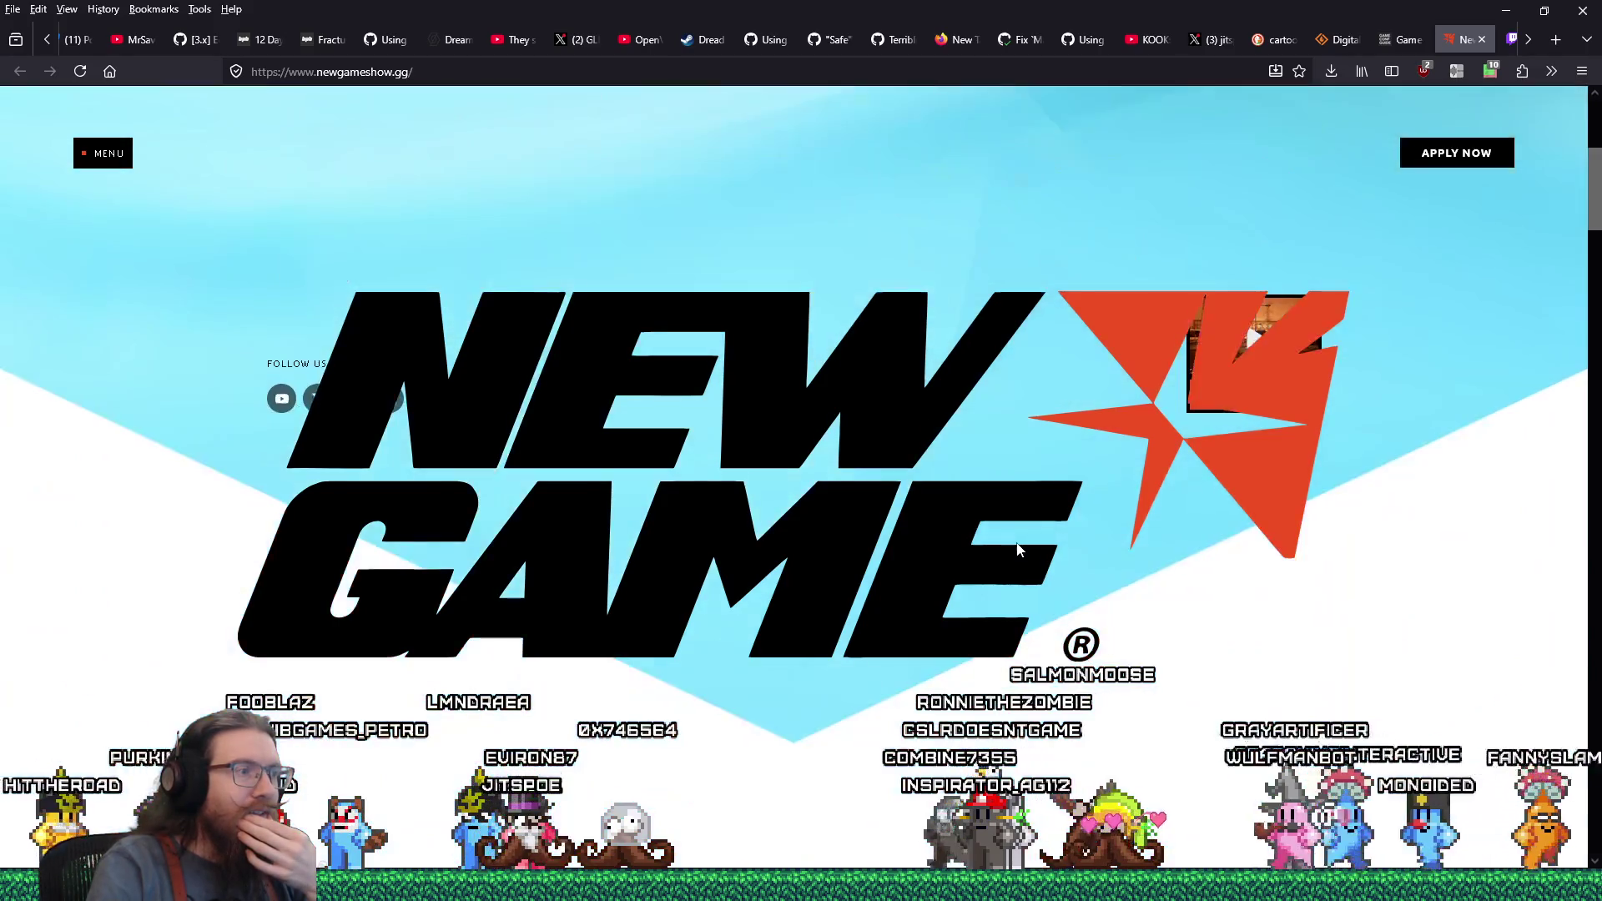
scroll(1015, 548, "down", 5)
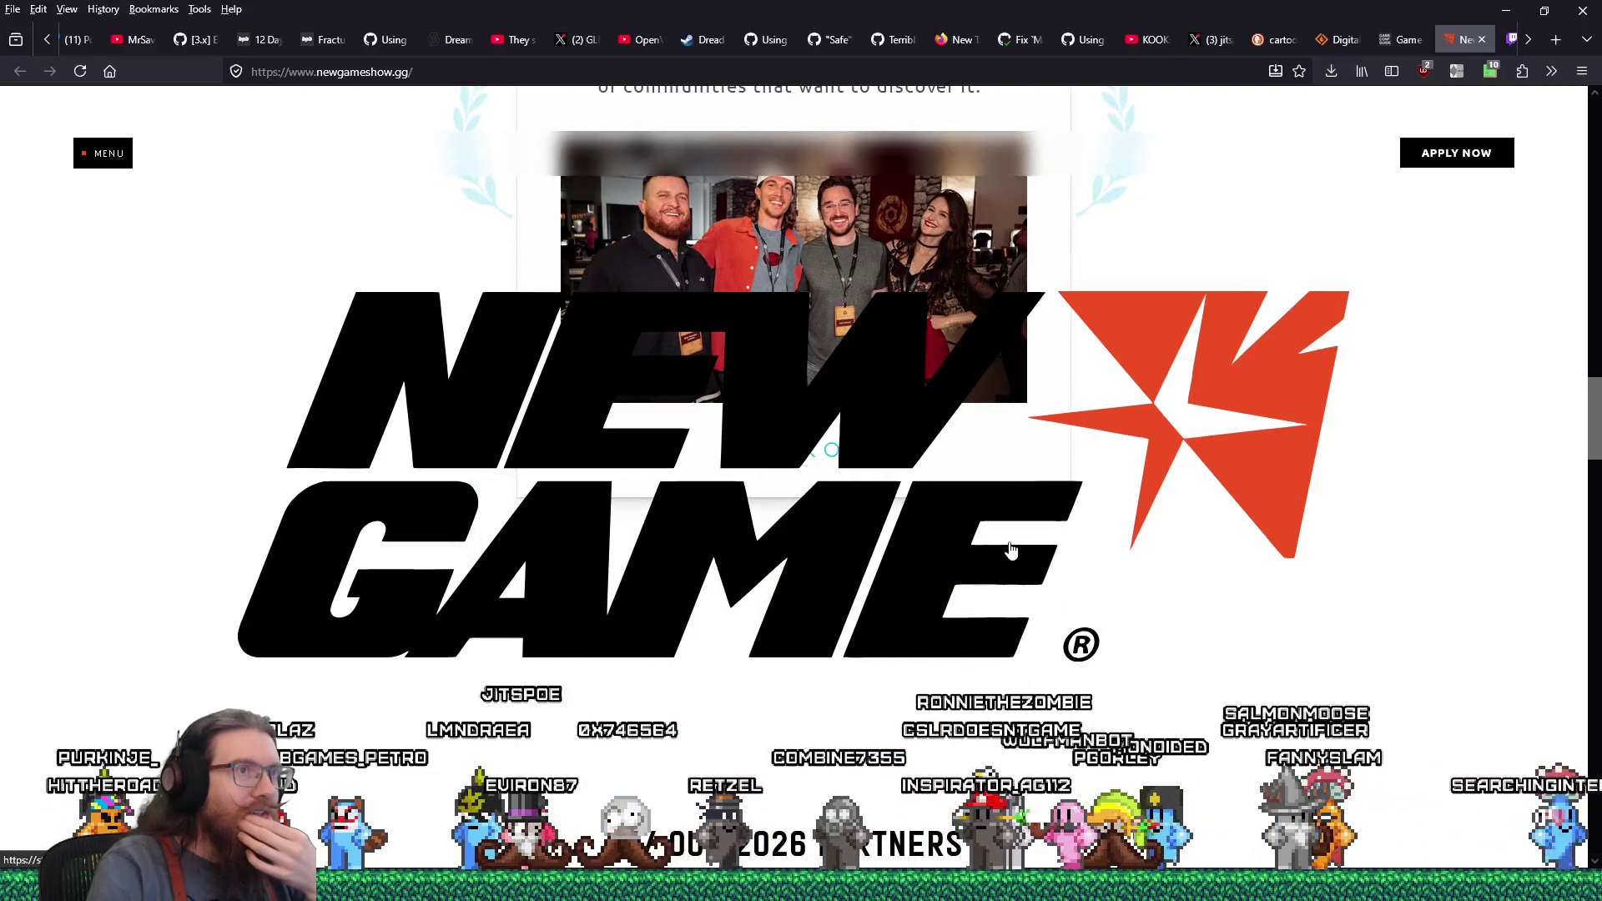
scroll(1012, 551, "down", 5)
scroll(1006, 554, "up", 3)
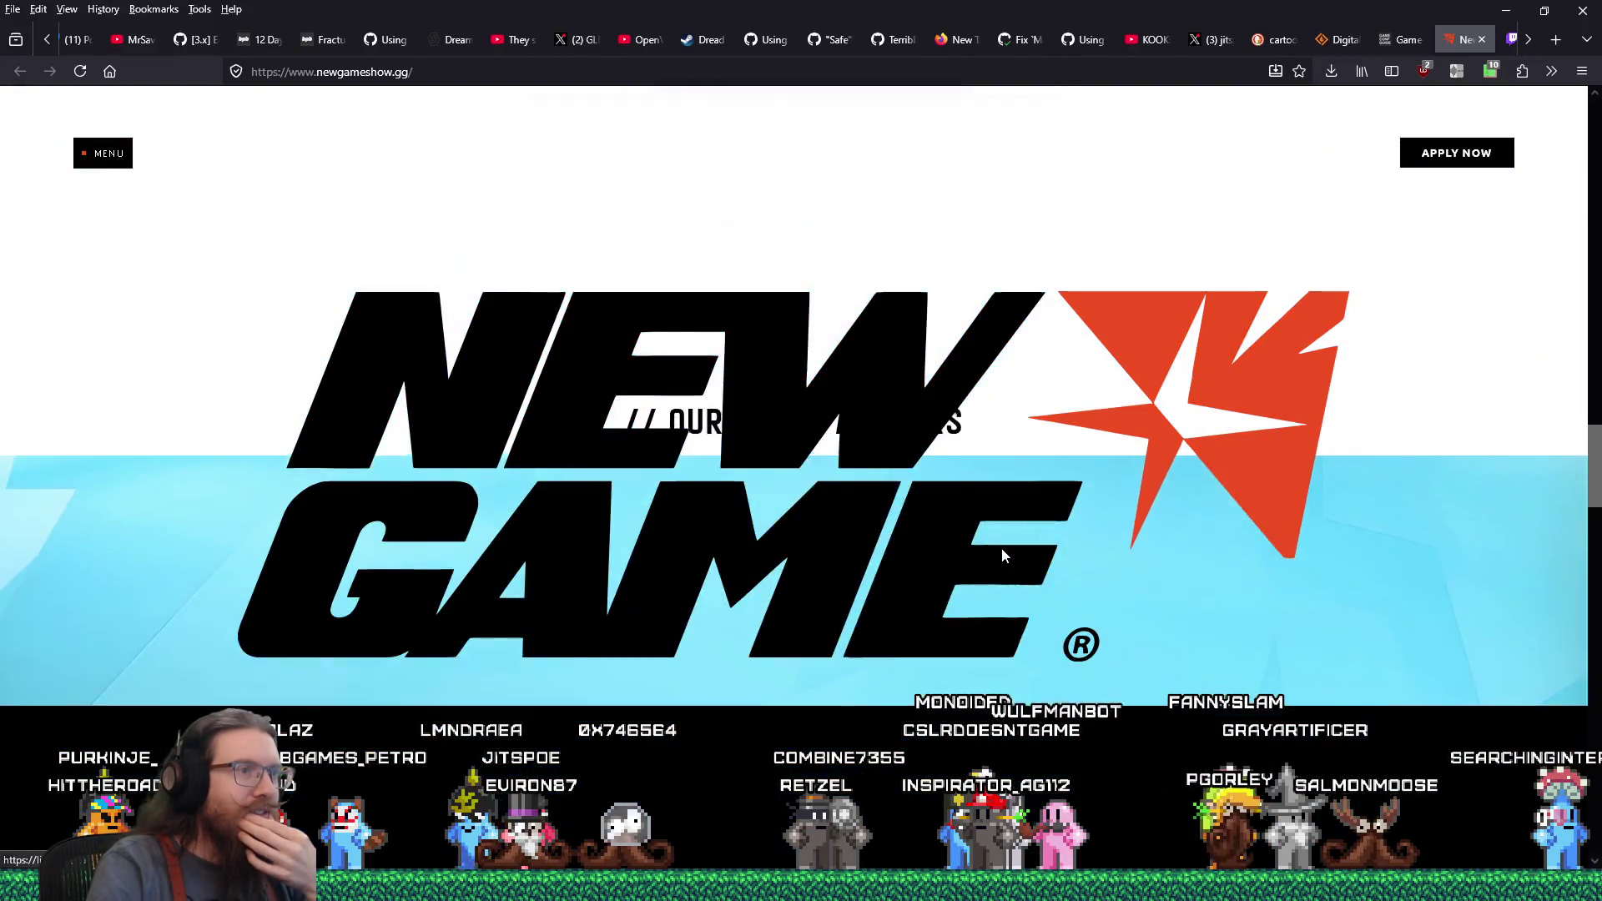
scroll(1003, 555, "up", 5)
scroll(1003, 556, "down", 10)
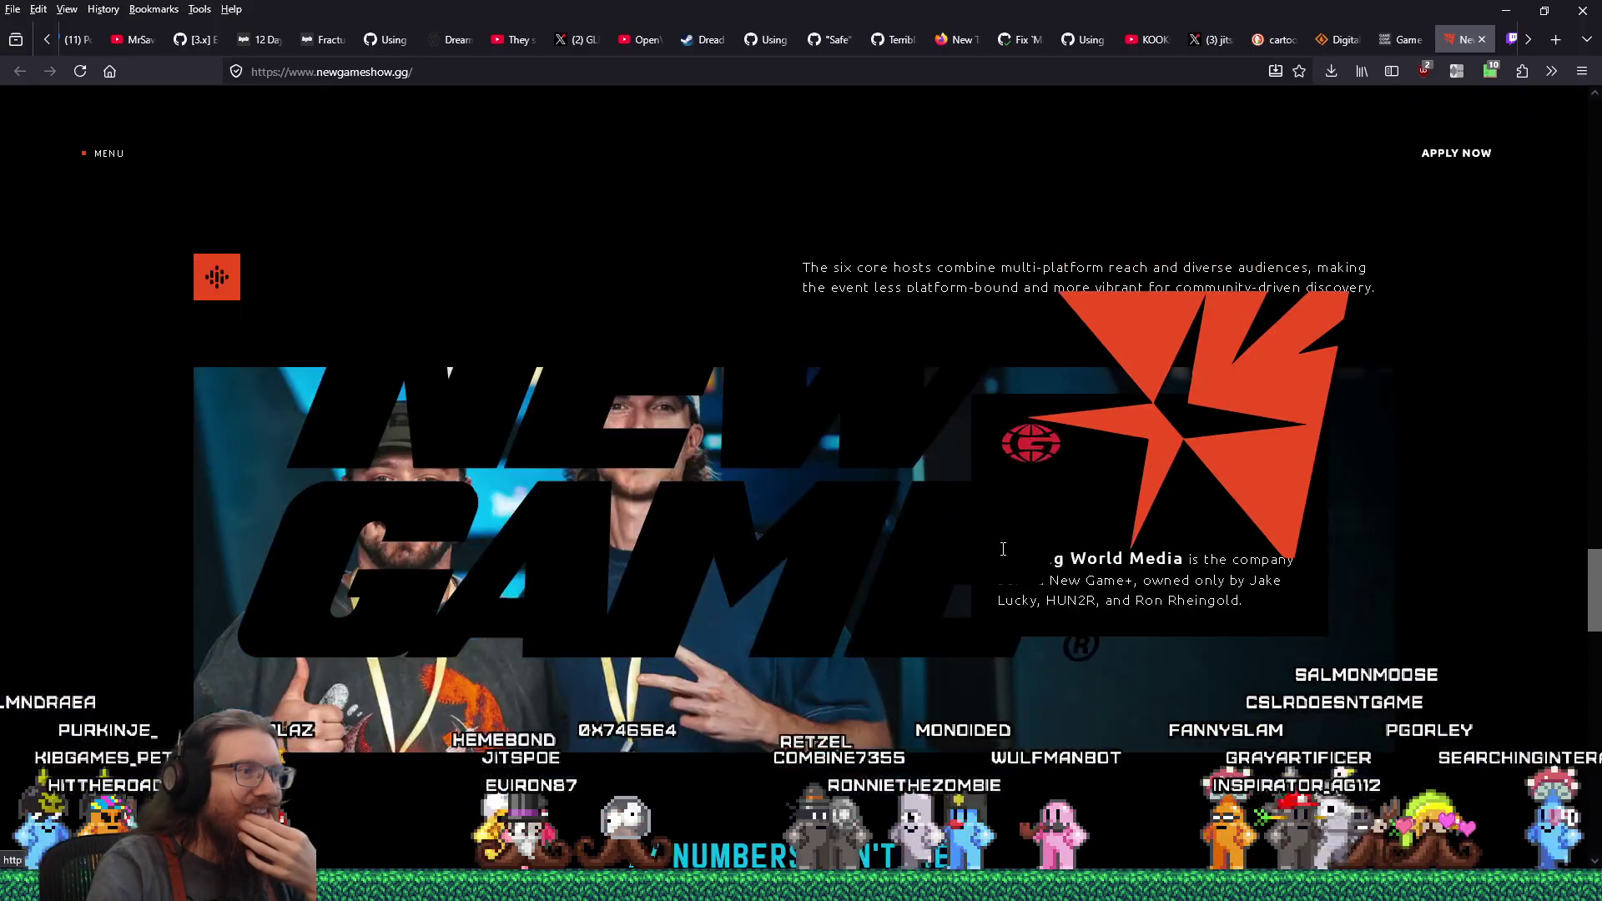
scroll(1003, 548, "down", 5)
Disable content blocking for newgameshow.gg, reload and review it, then switch to event_submissions
left_click(1491, 72)
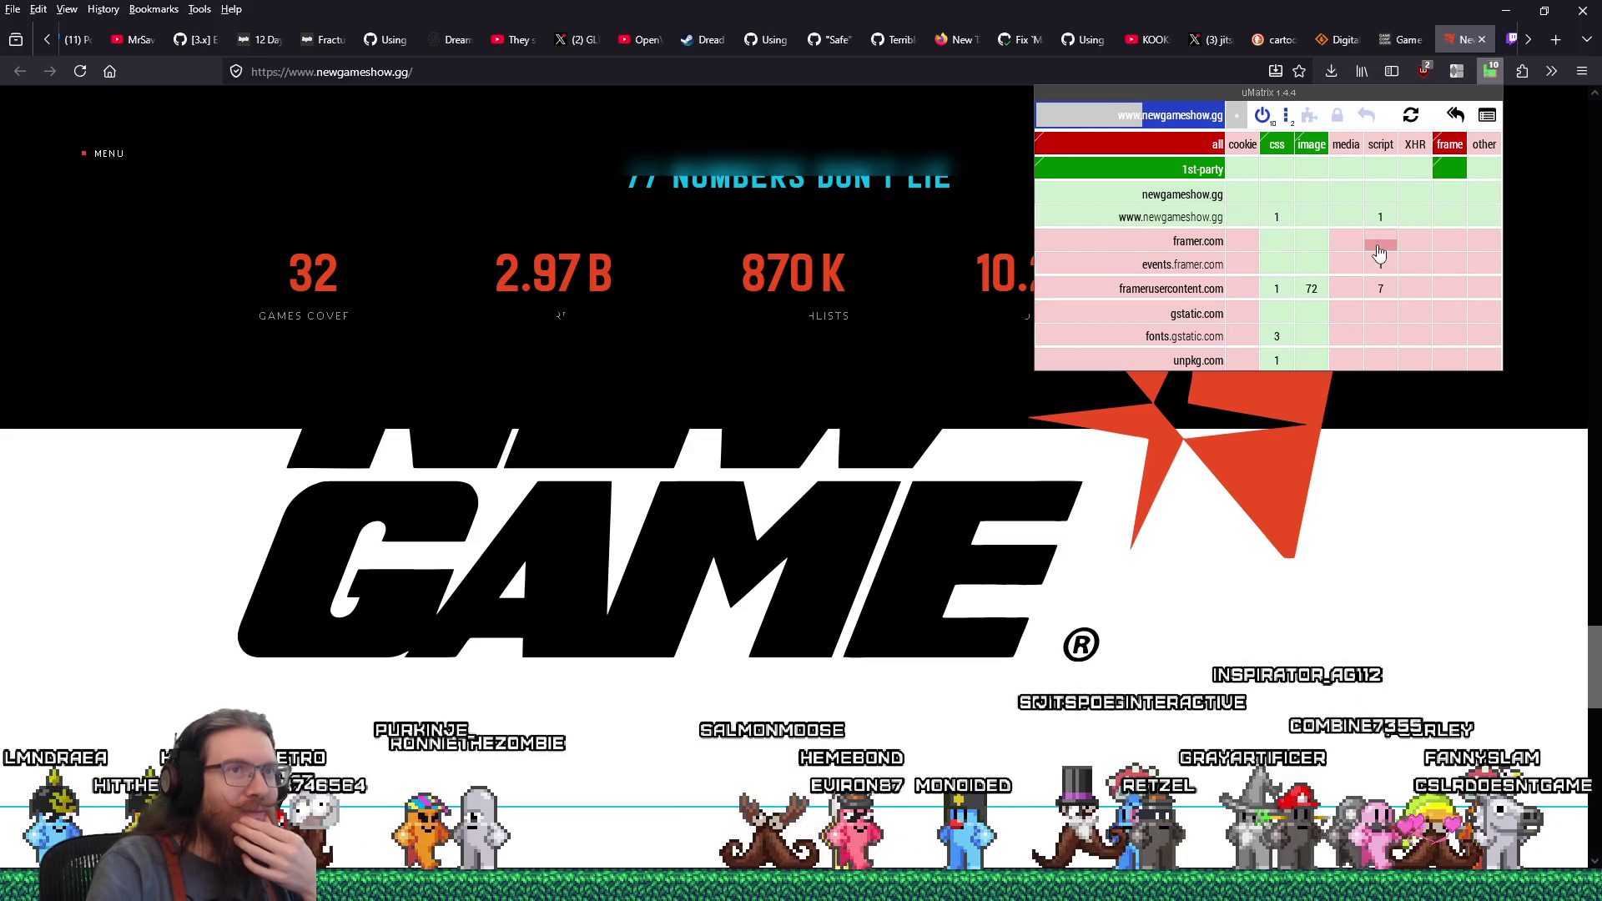
left_click(1262, 121)
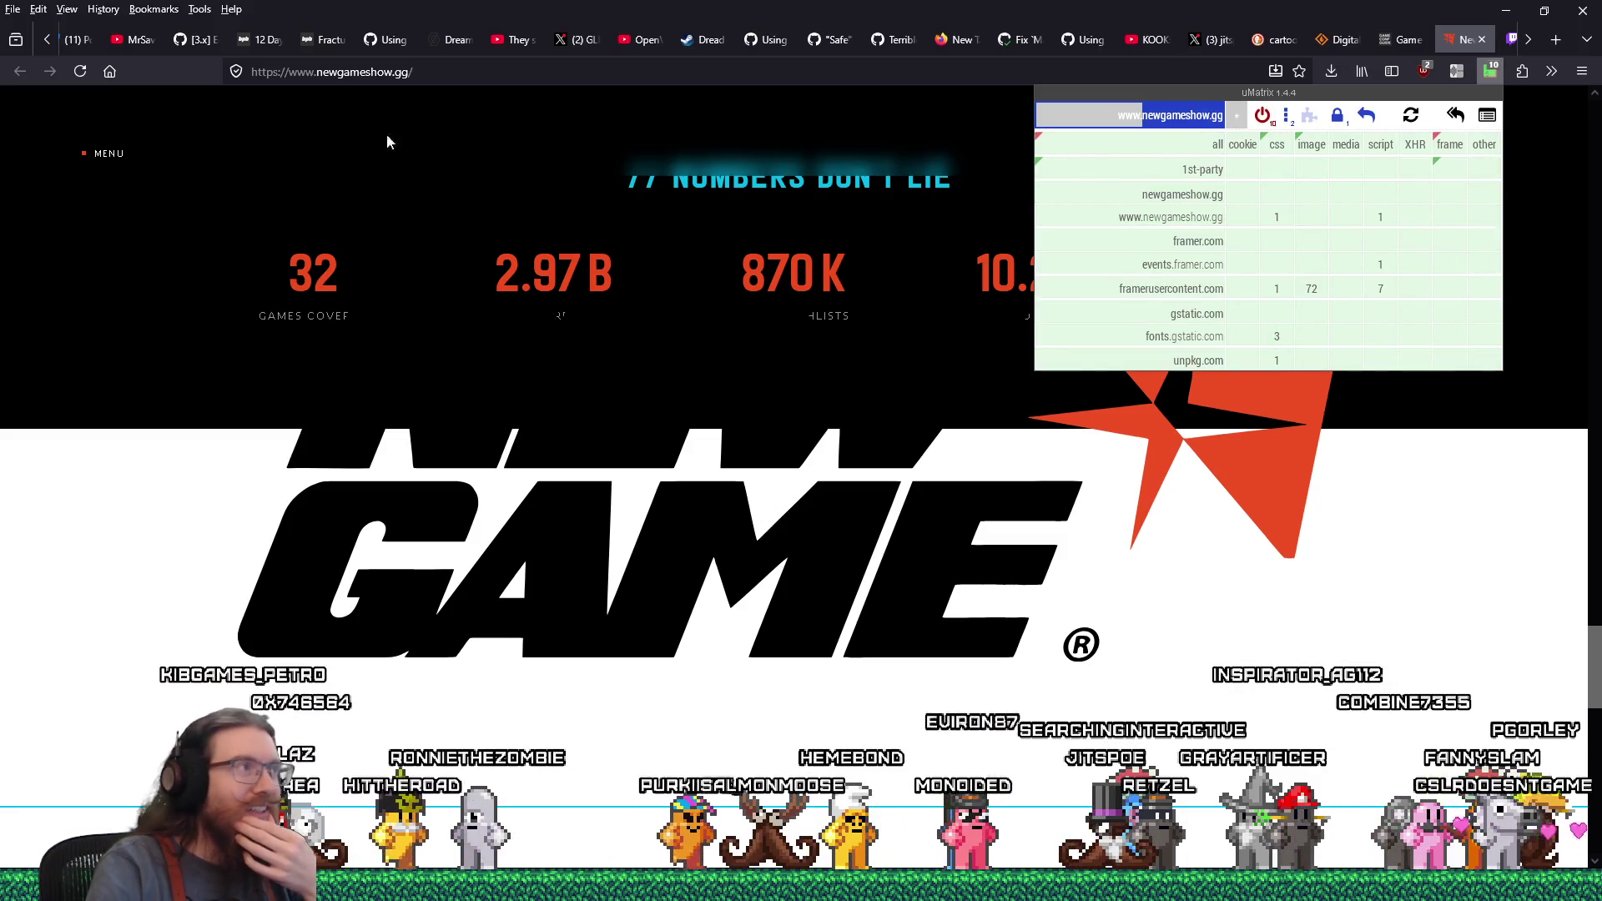
left_click(80, 73)
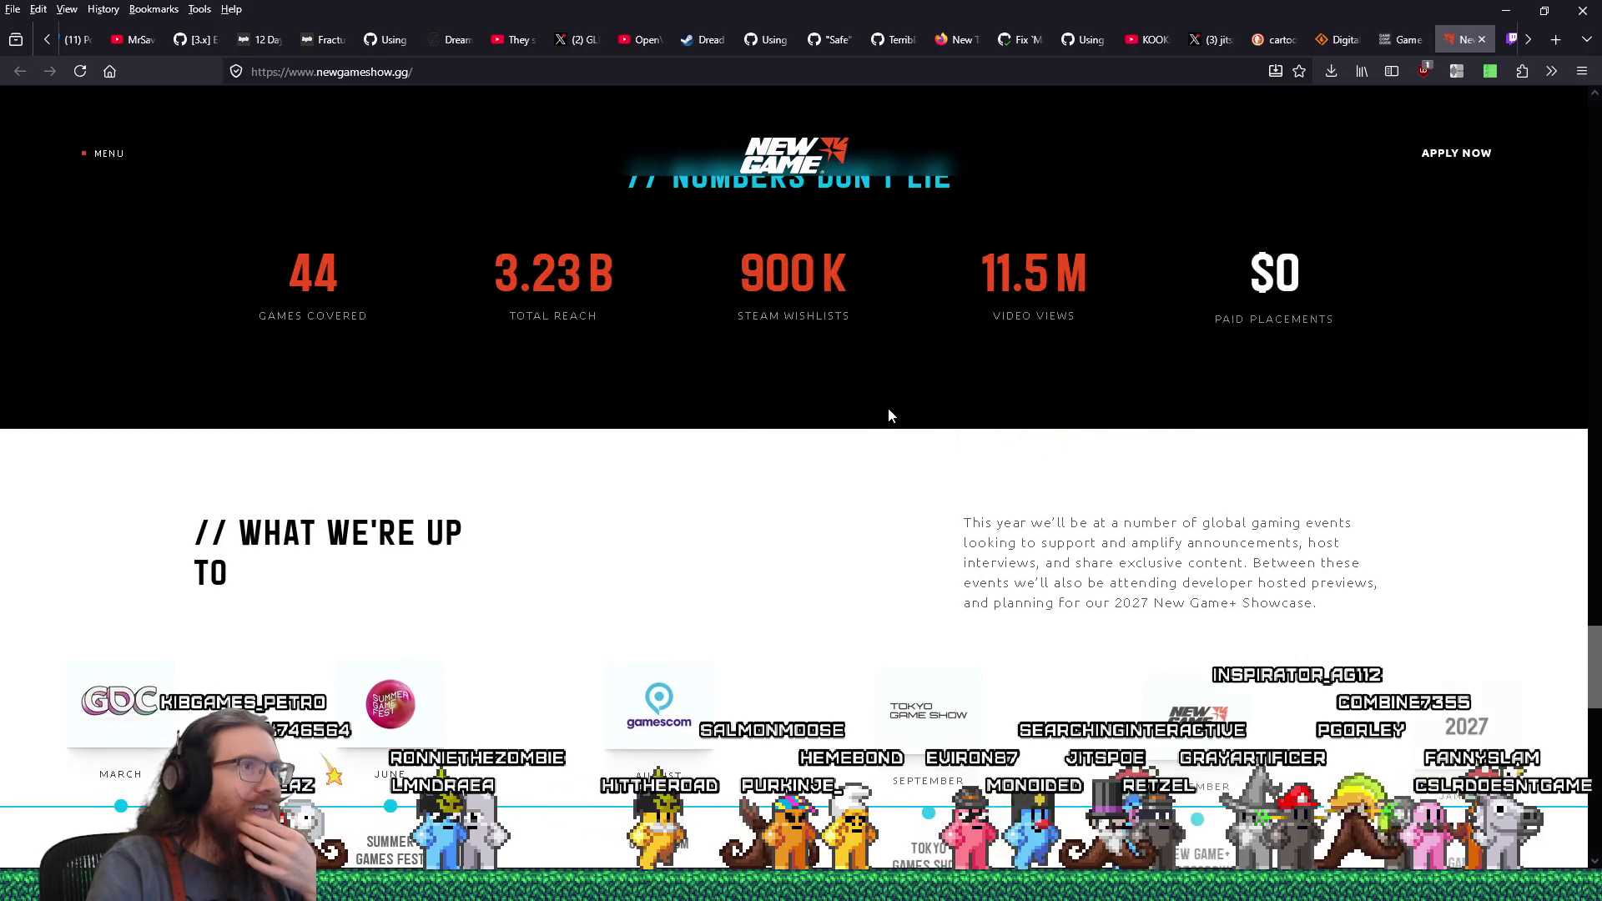
scroll(891, 414, "down", 10)
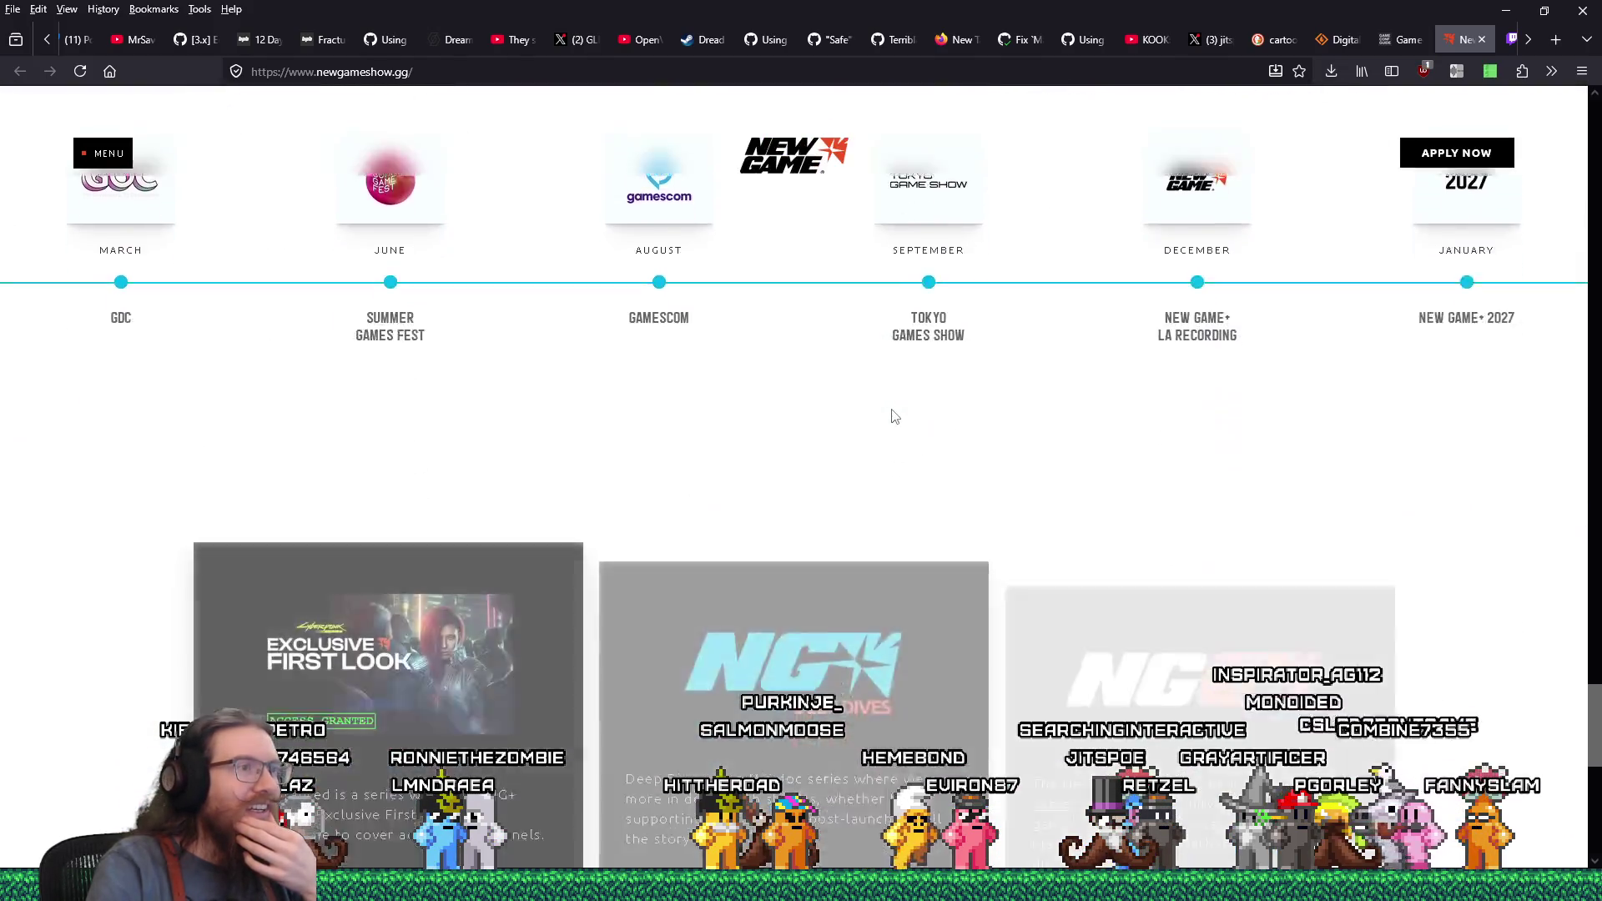
scroll(891, 414, "down", 3)
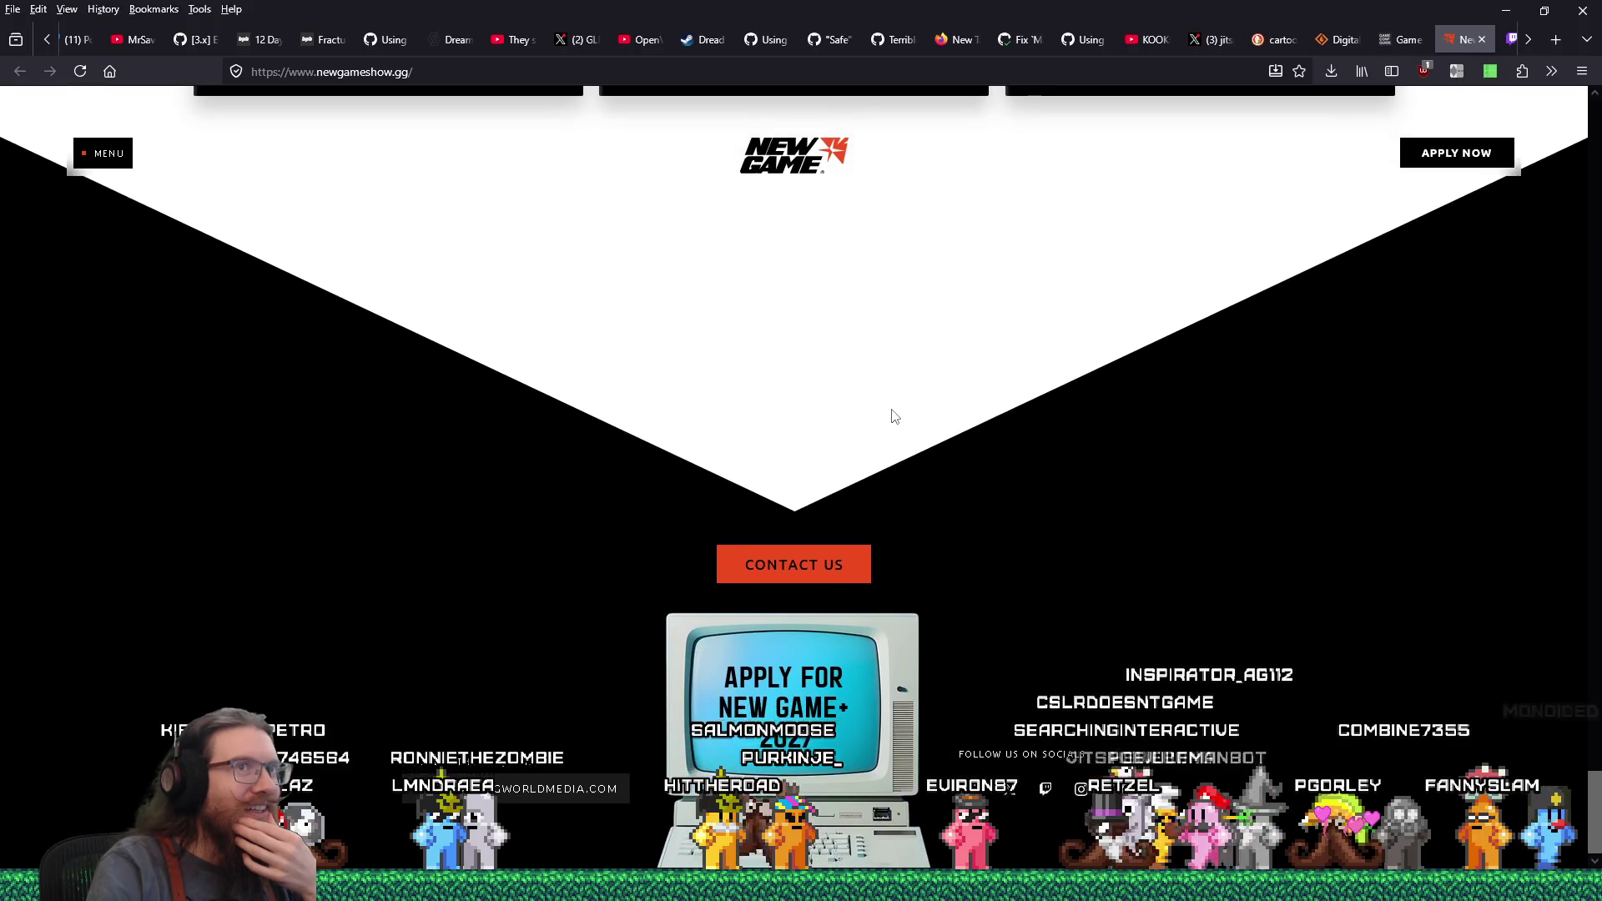
scroll(892, 415, "up", 8)
scroll(891, 414, "up", 10)
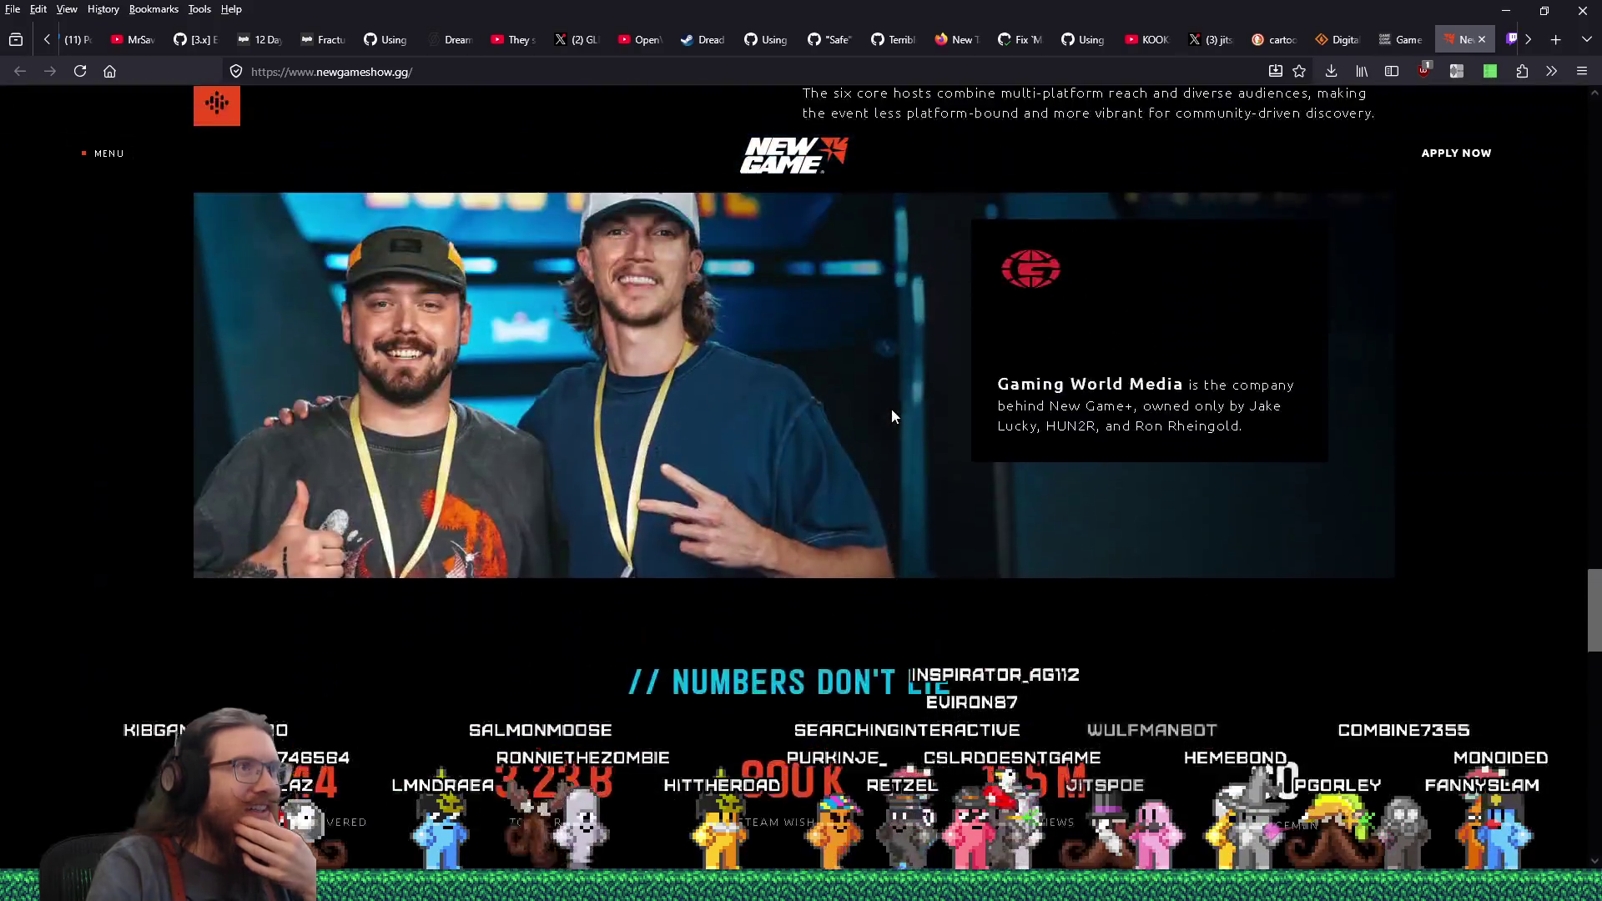
scroll(891, 414, "up", 15)
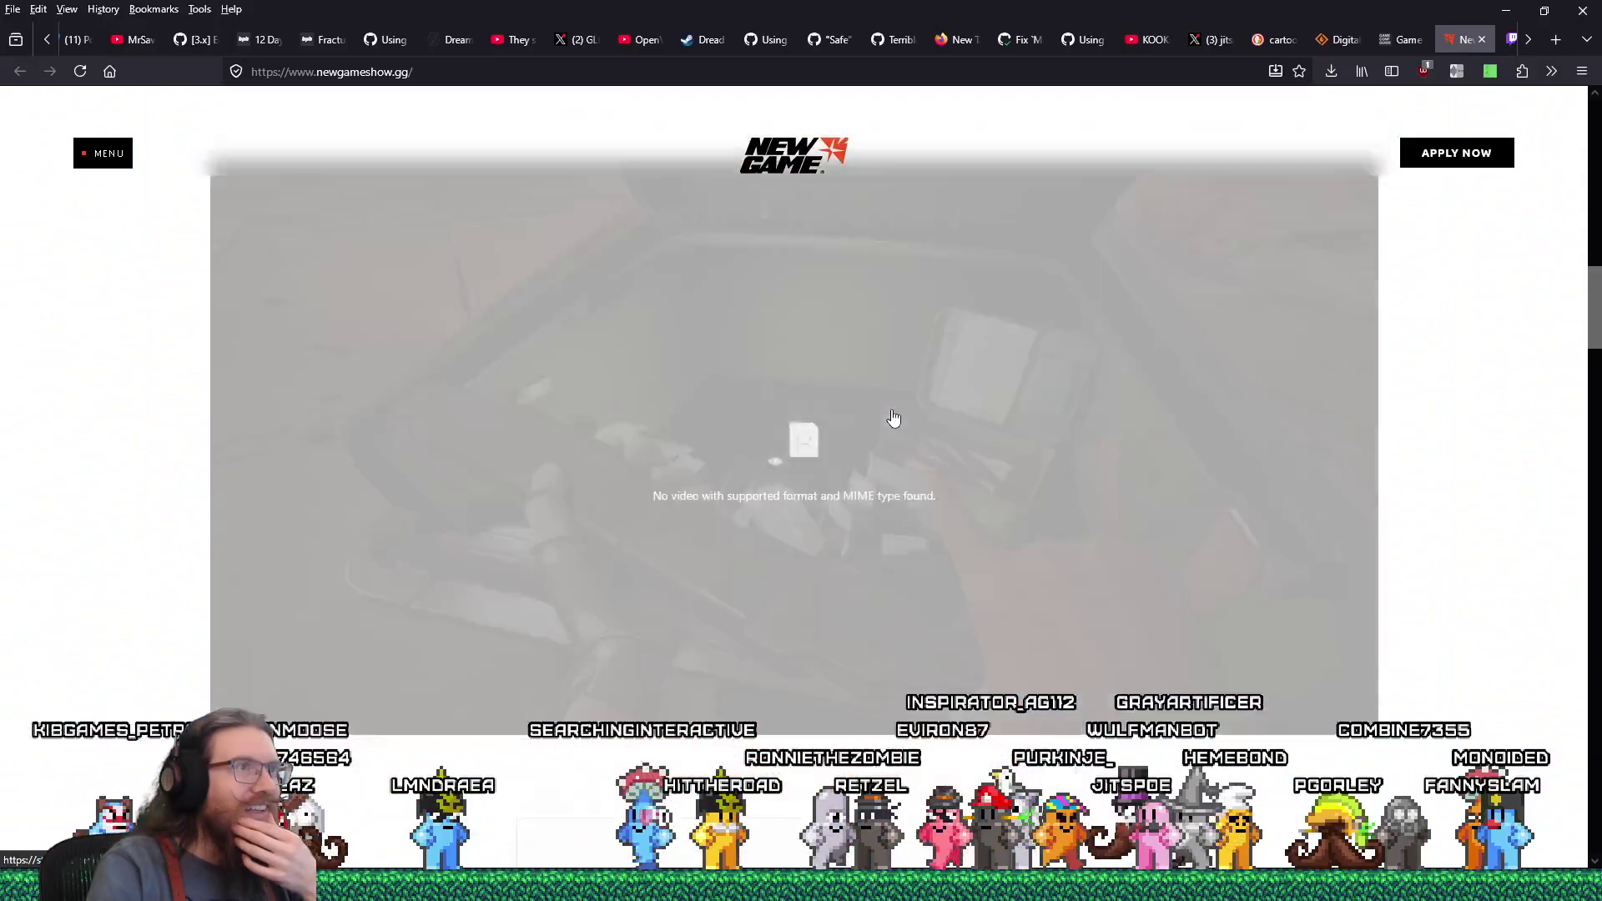
scroll(891, 409, "down", 1)
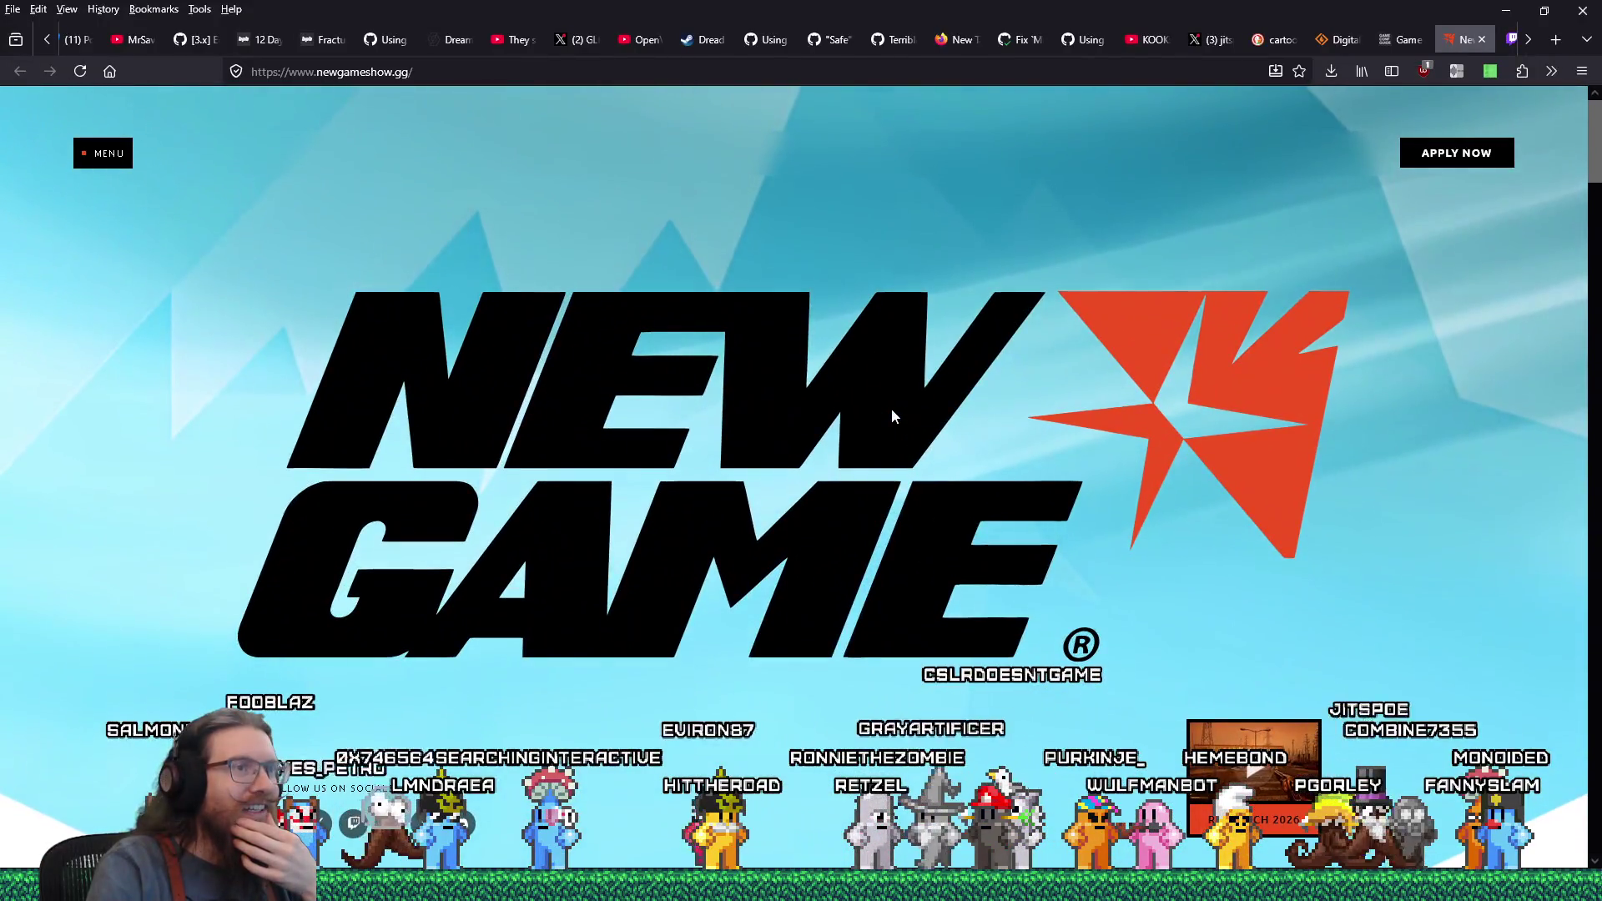
scroll(891, 408, "down", 1)
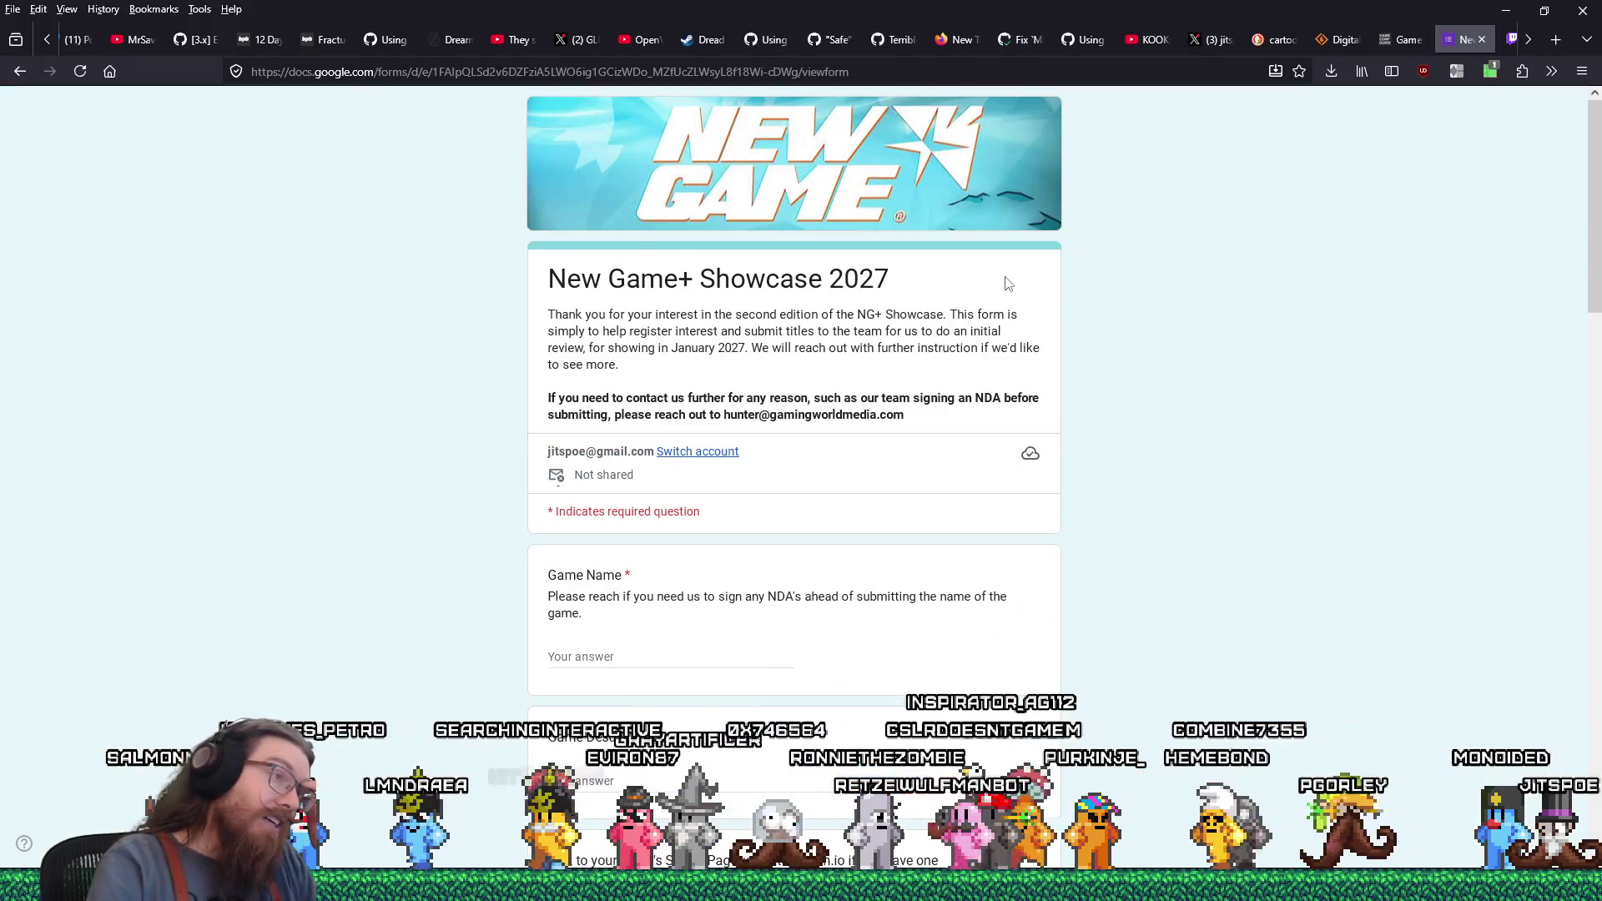
left_click(20, 71)
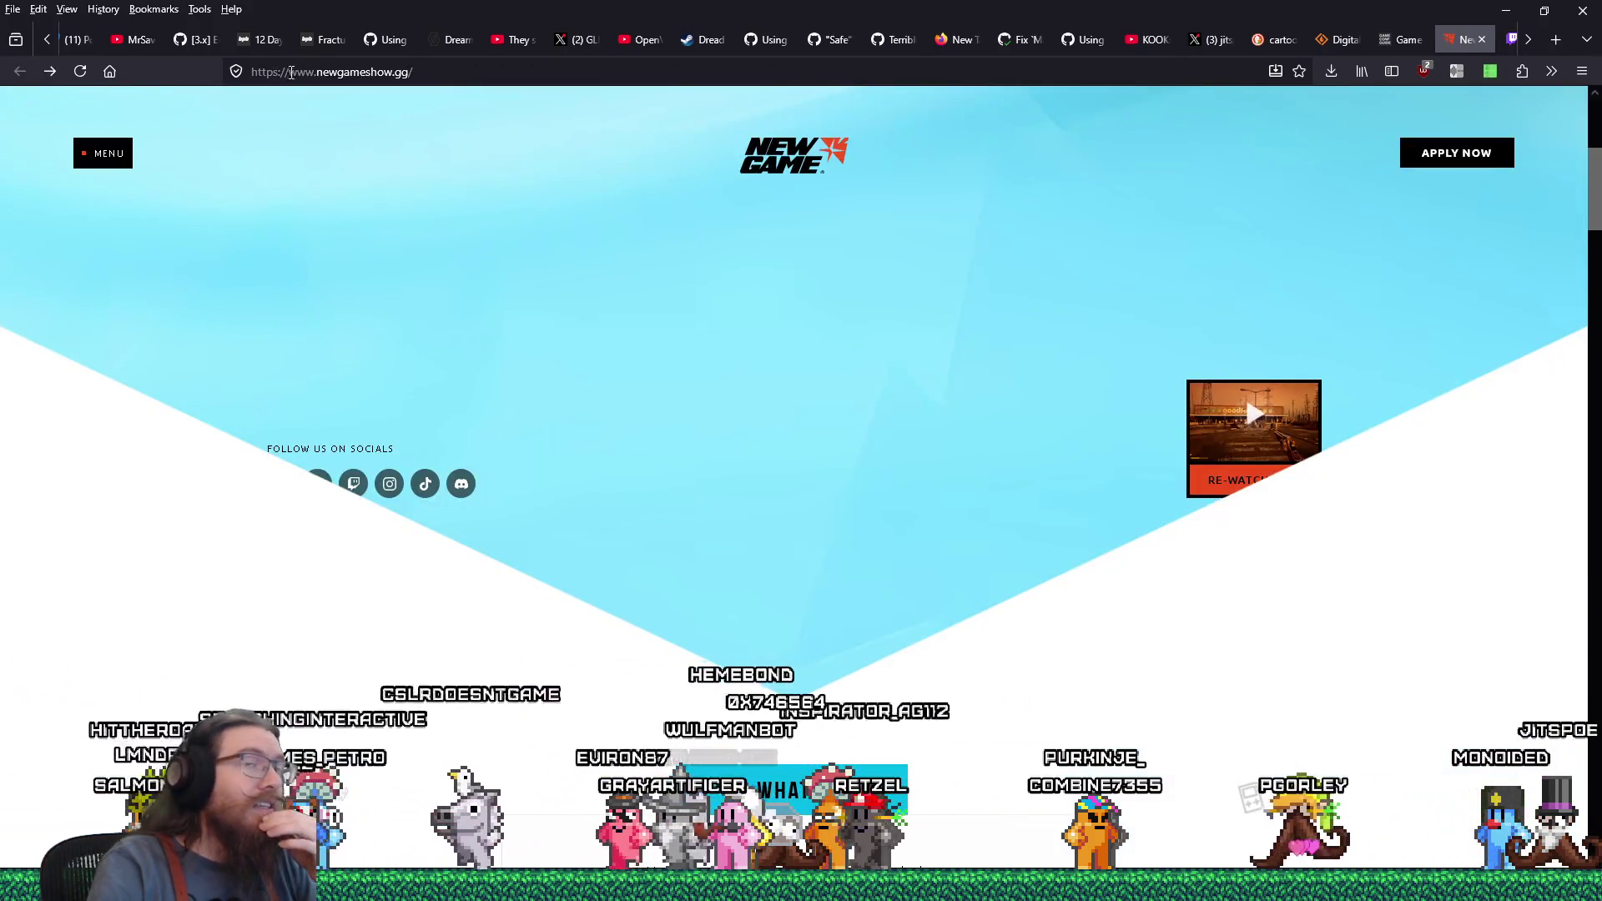
key("alt+Tab")
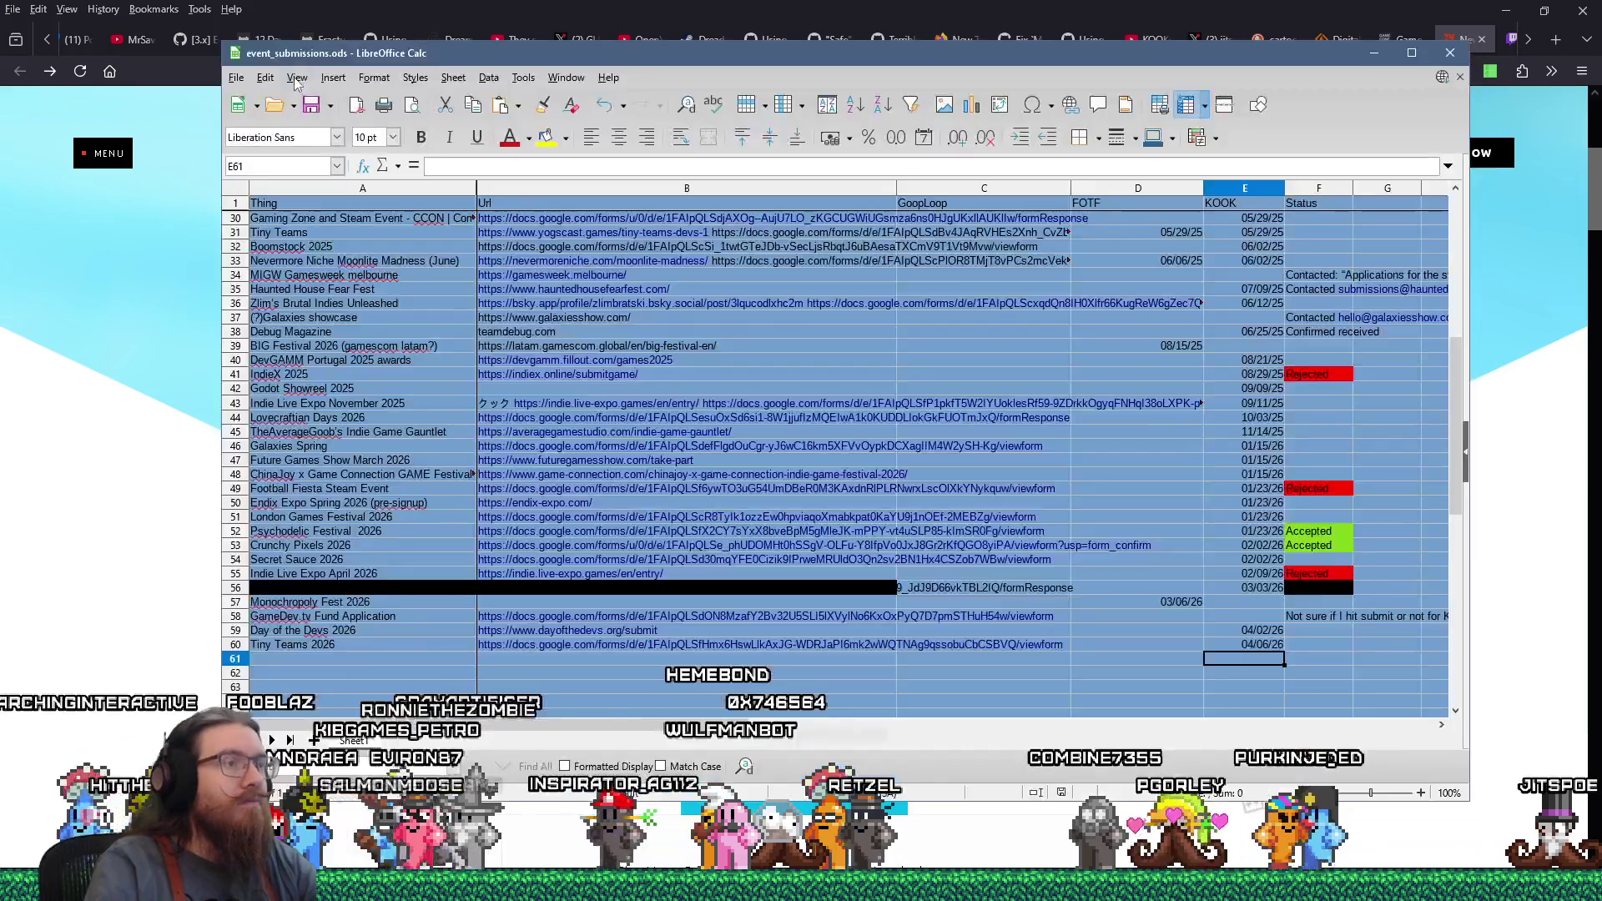
Complete cell A61 as 'New Game + 2026' and go back to the New Game+ website
left_click(372, 659)
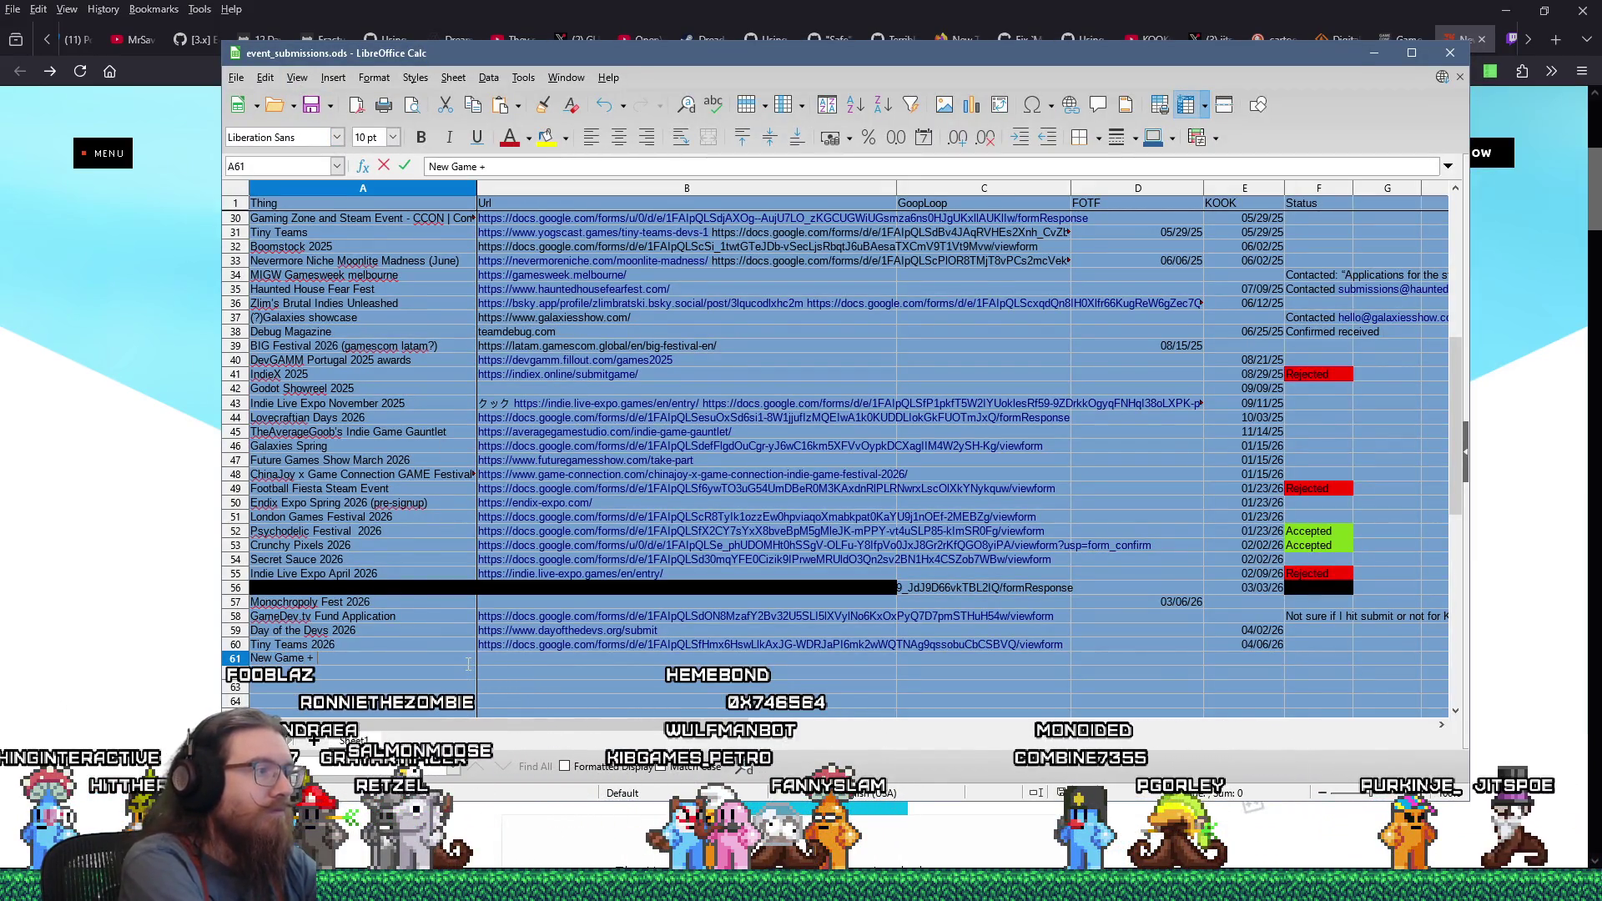
type("2026")
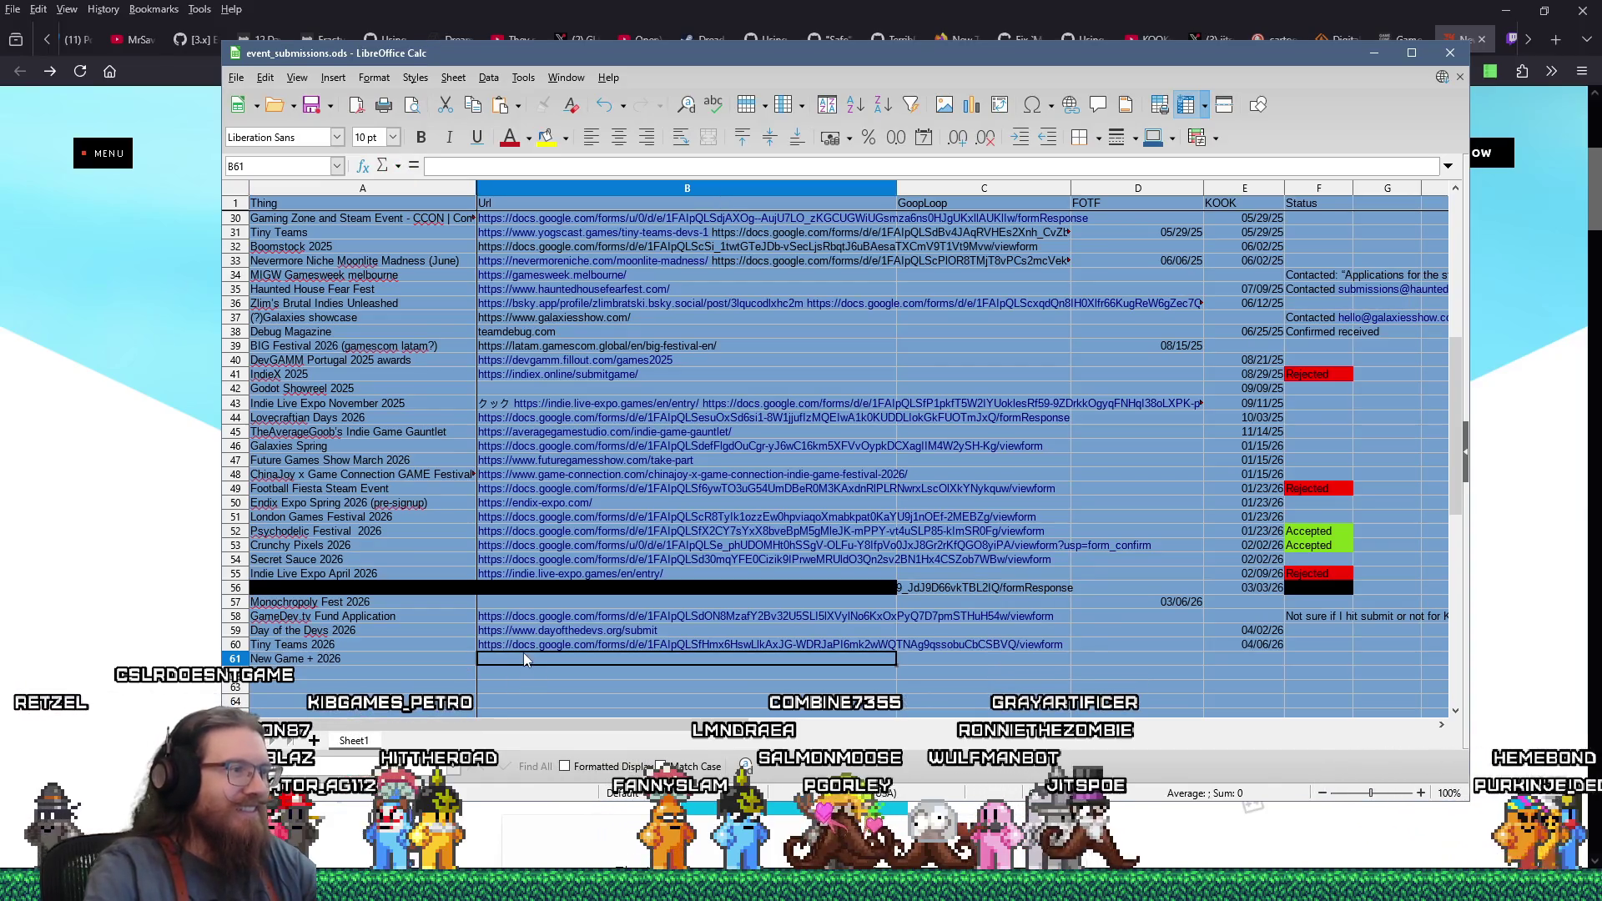
key("alt+Tab")
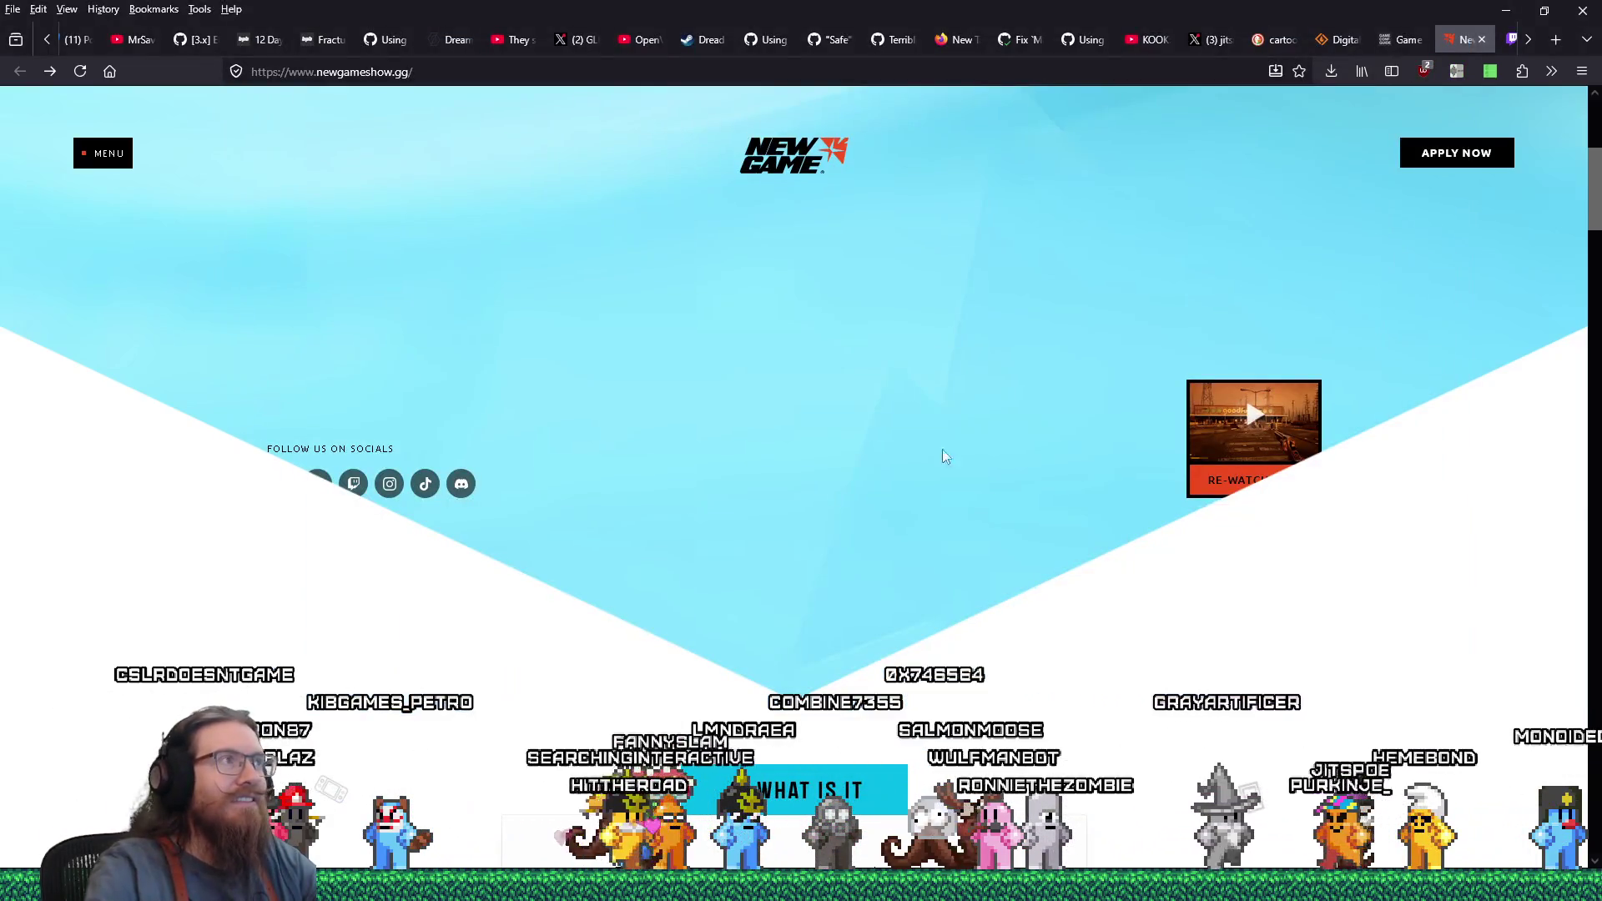
left_click(399, 71)
right_click(402, 73)
left_click(423, 170)
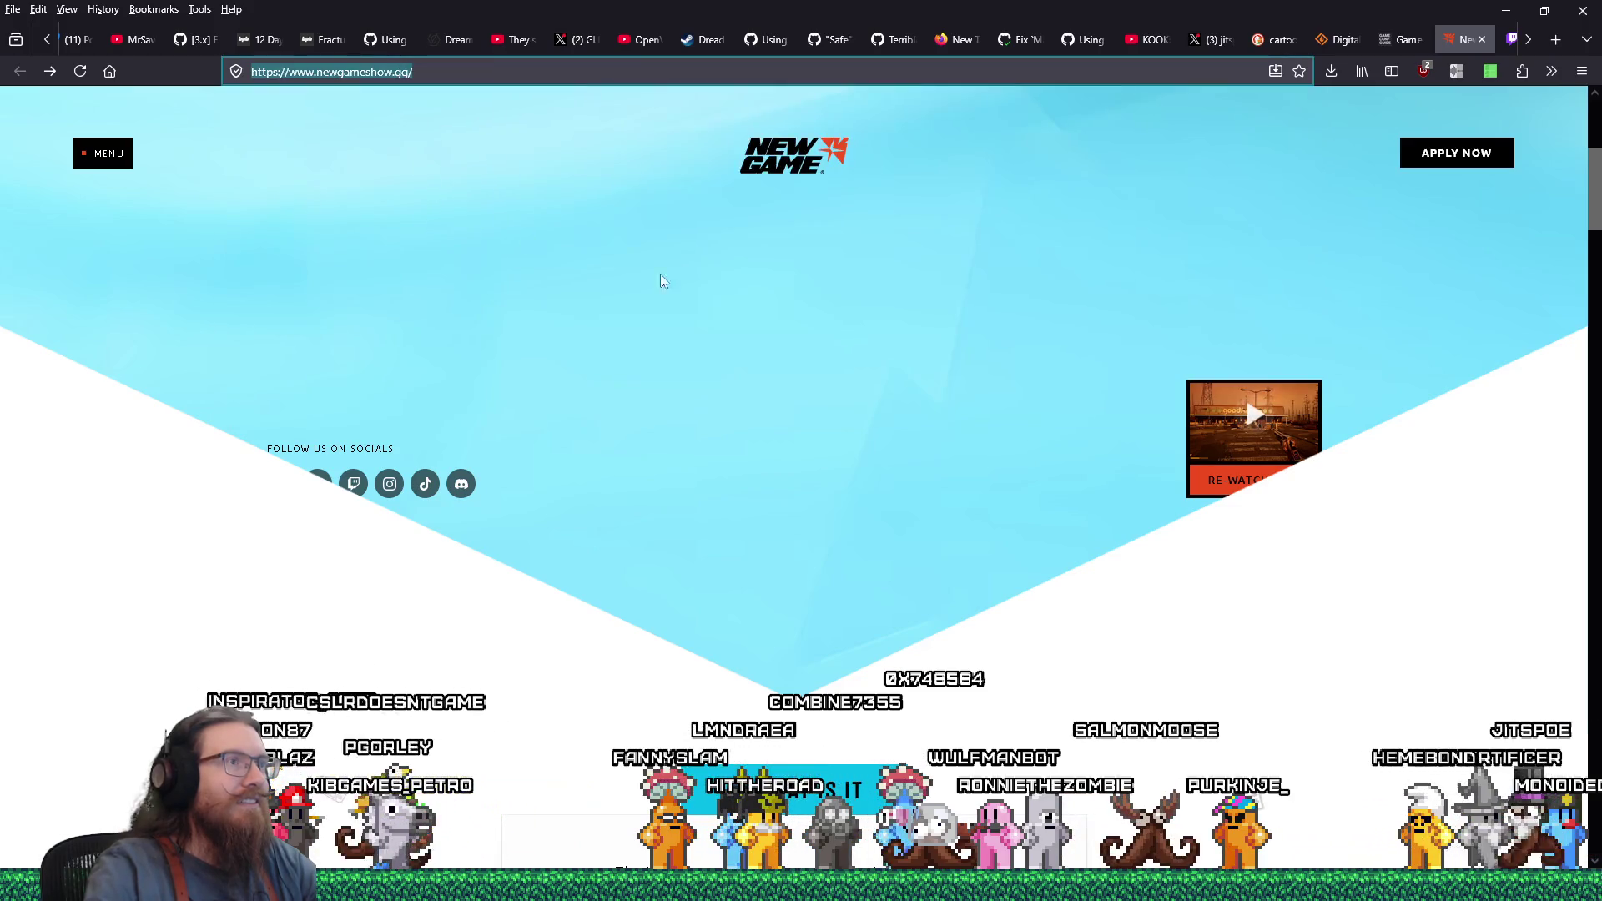
key("alt+Tab")
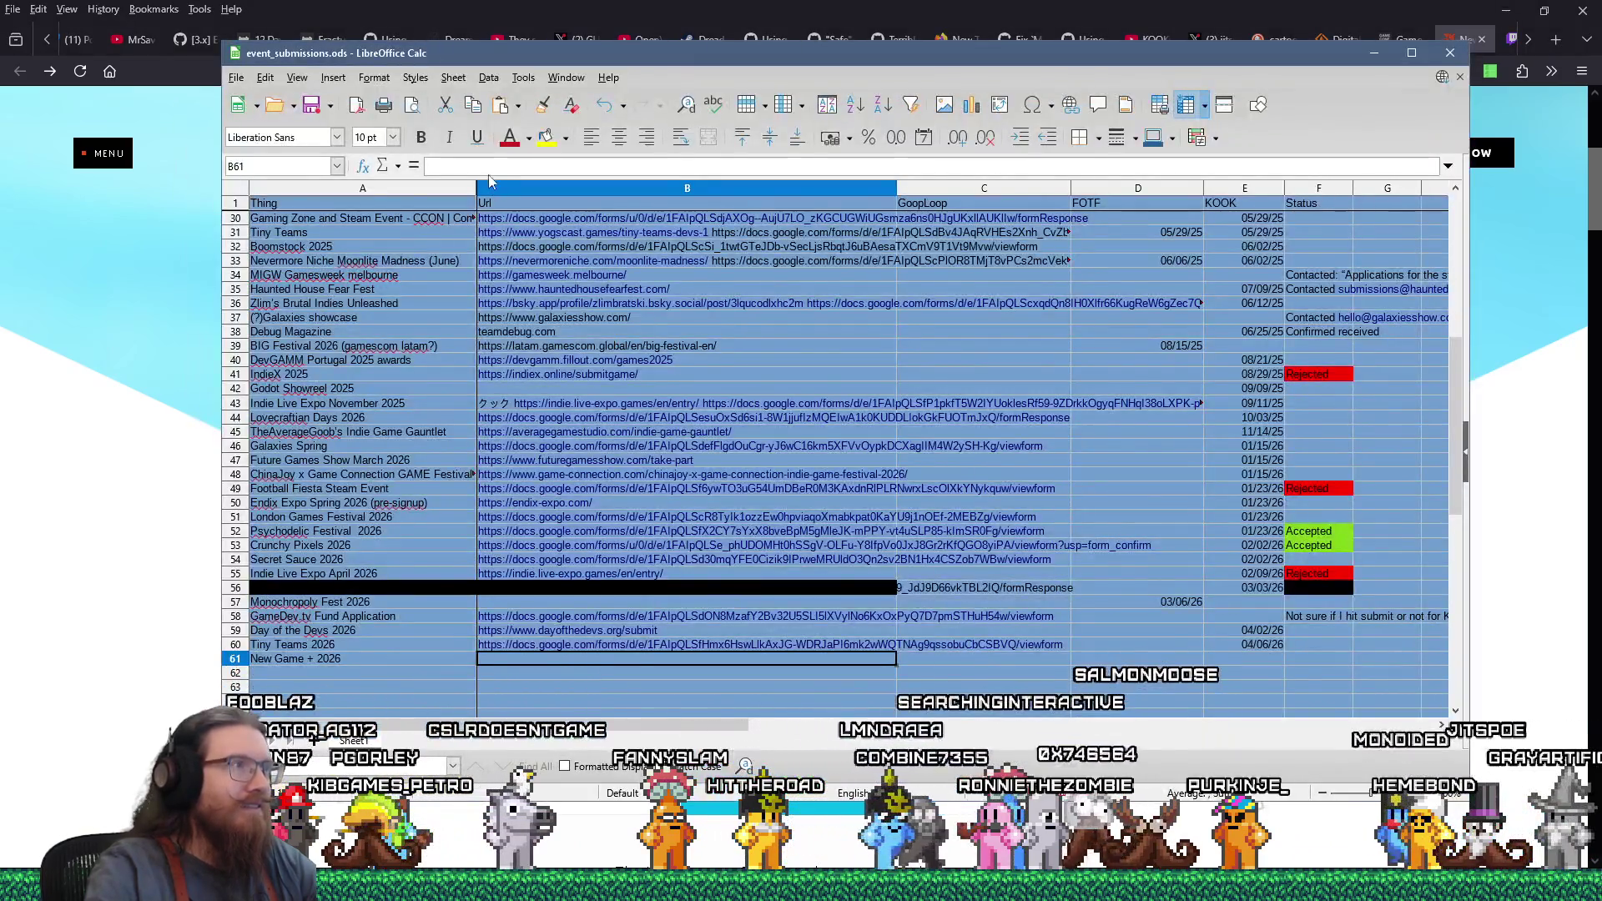
left_click(486, 166)
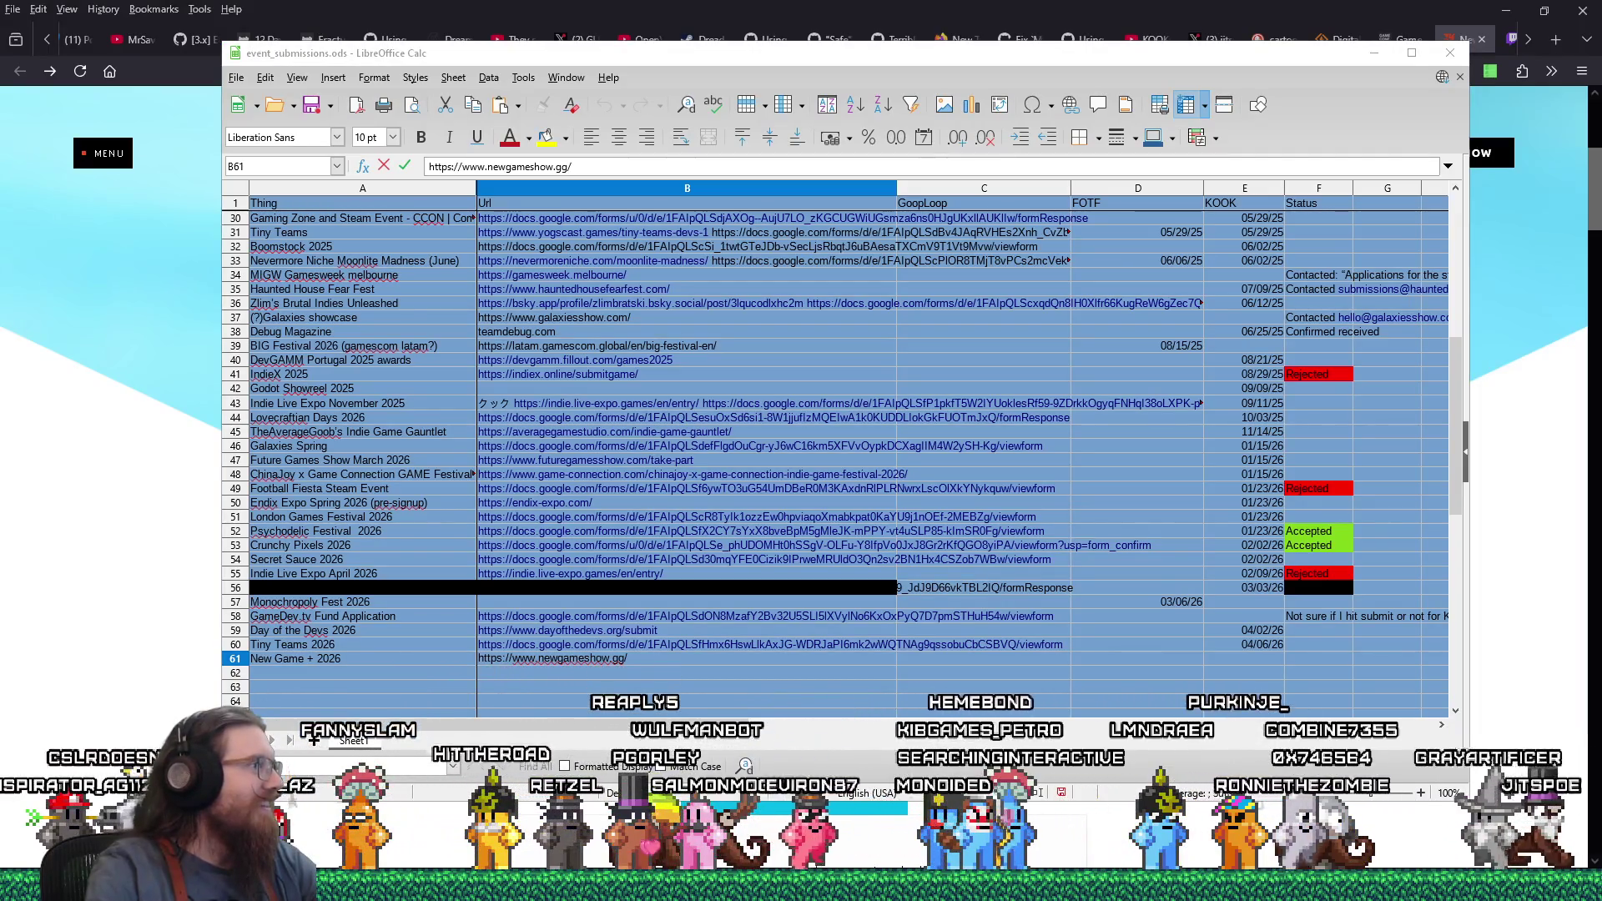
left_click(765, 8)
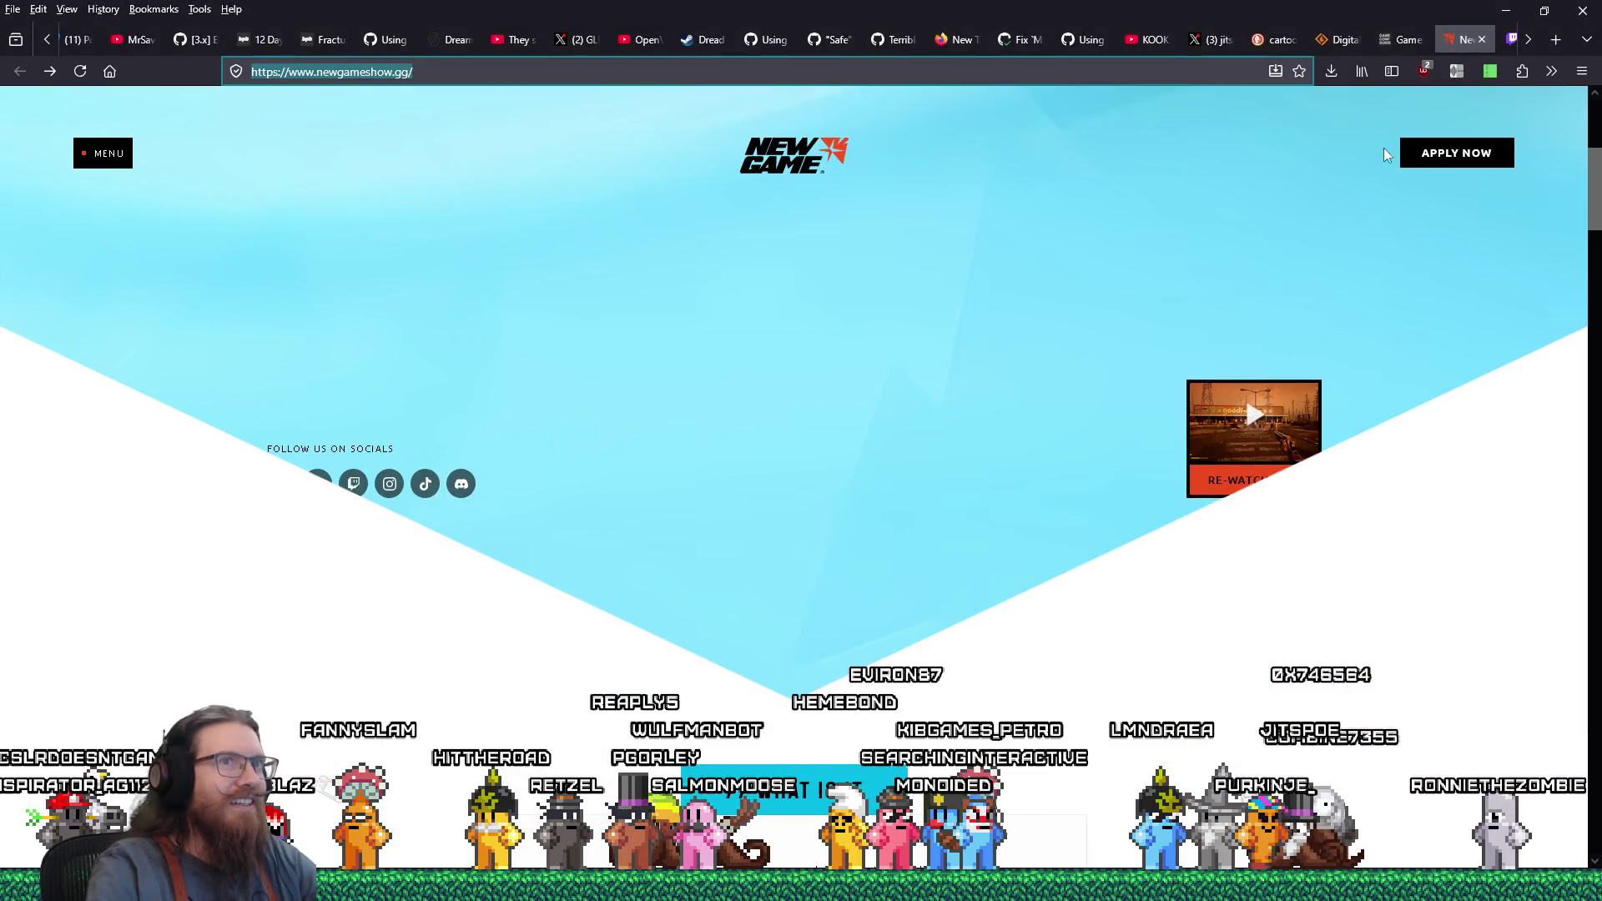
Open the application form via APPLY NOW, copy its web address, and bring up Calc
left_click(1447, 157)
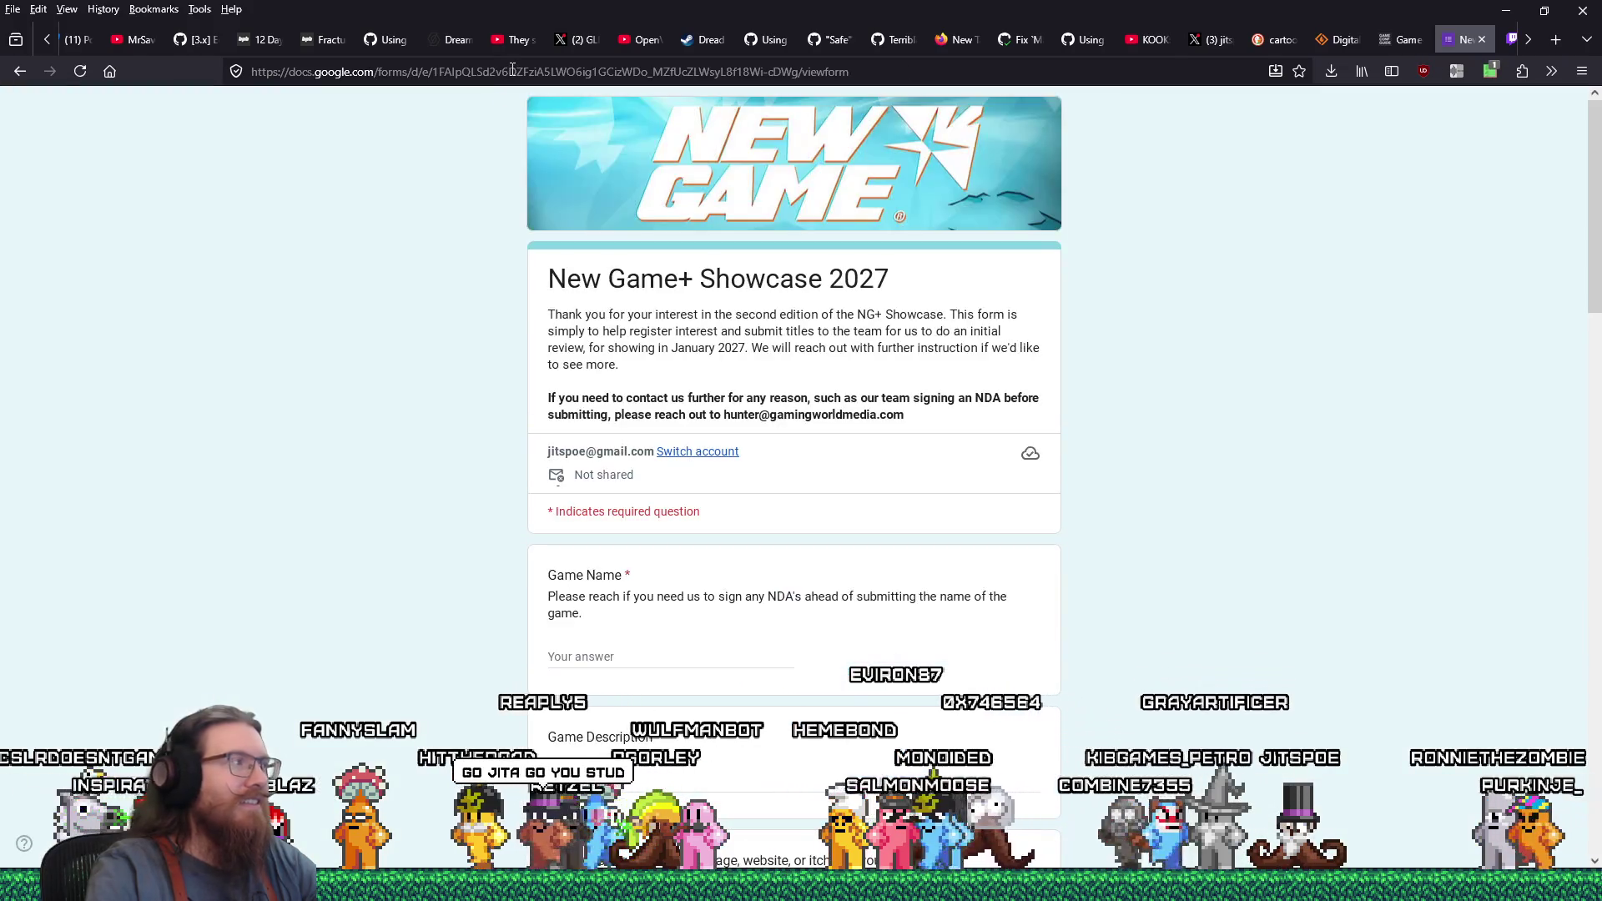
left_click(511, 71)
right_click(511, 72)
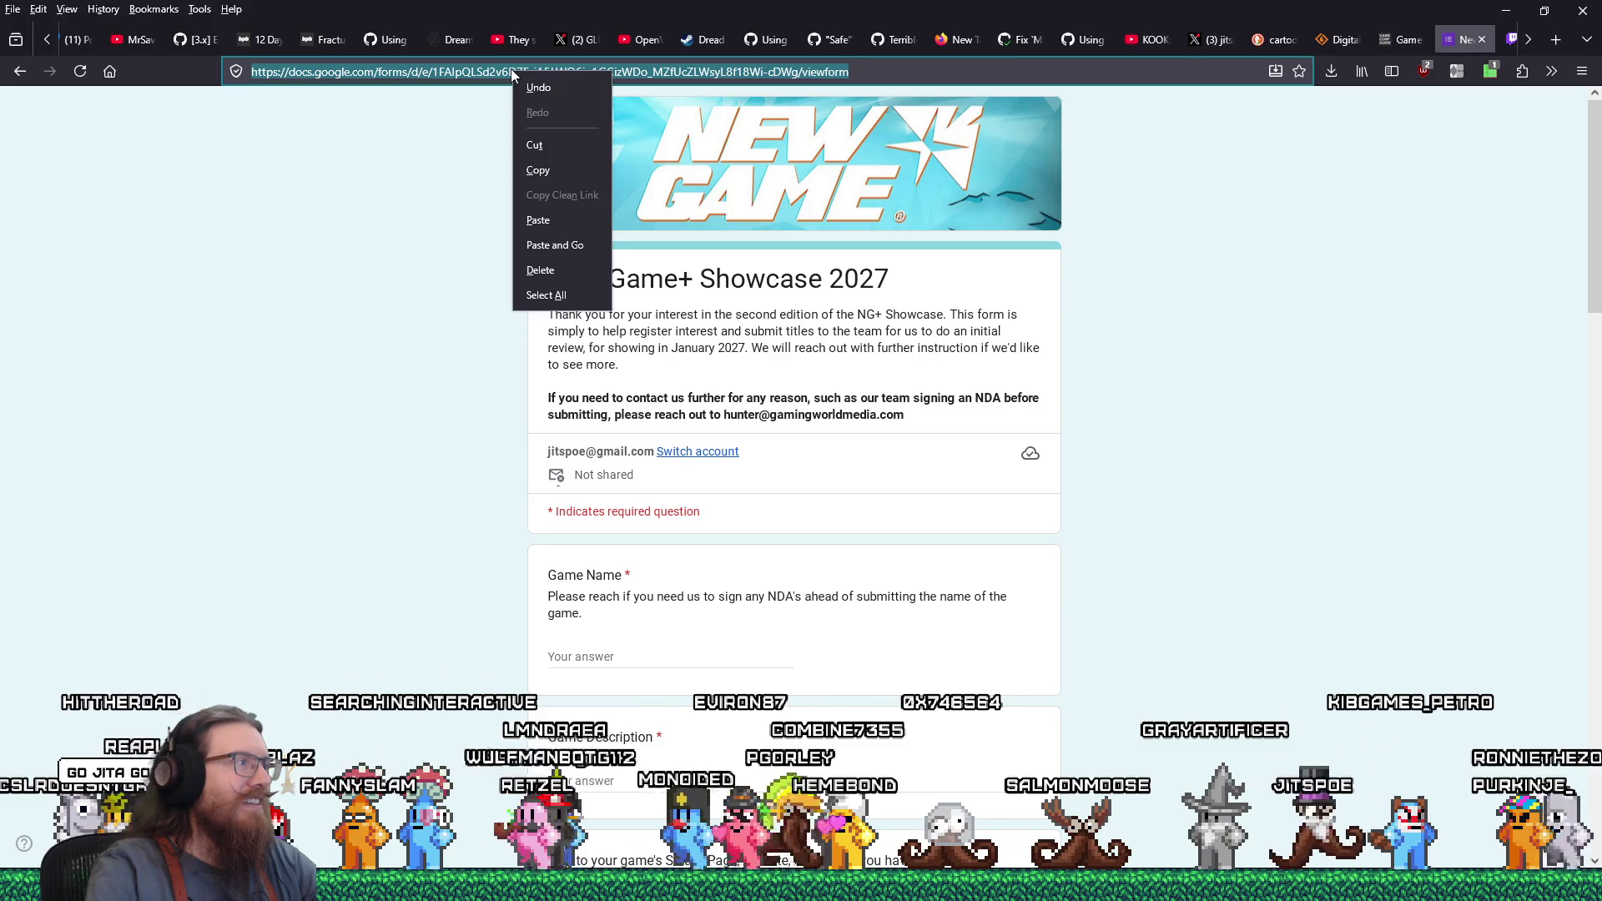
left_click(562, 170)
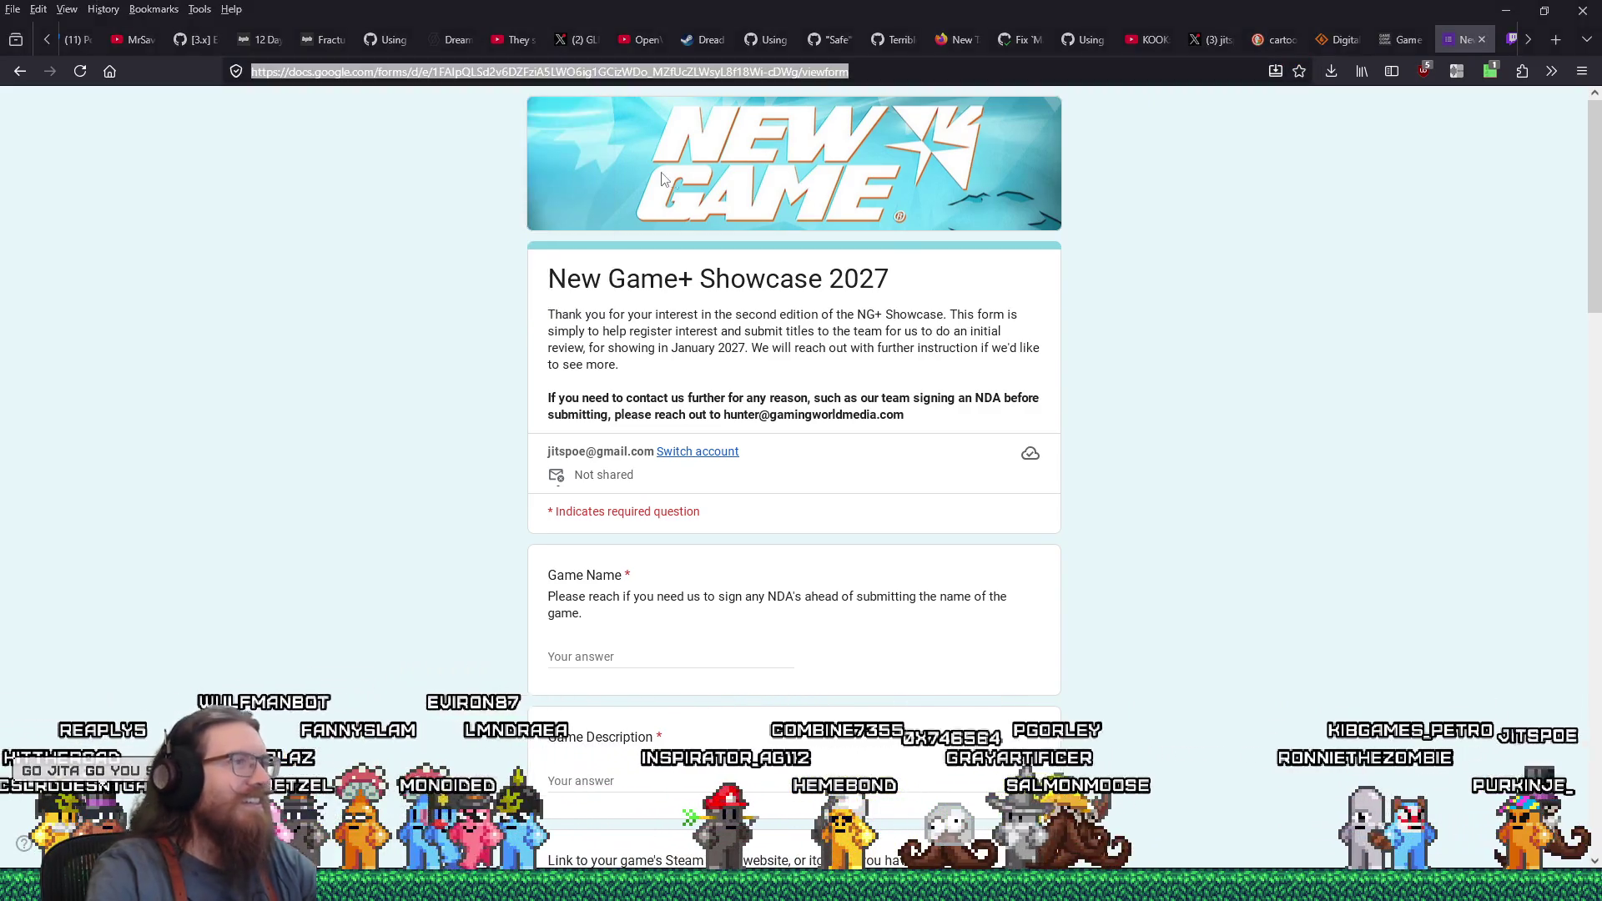
key("alt+Tab")
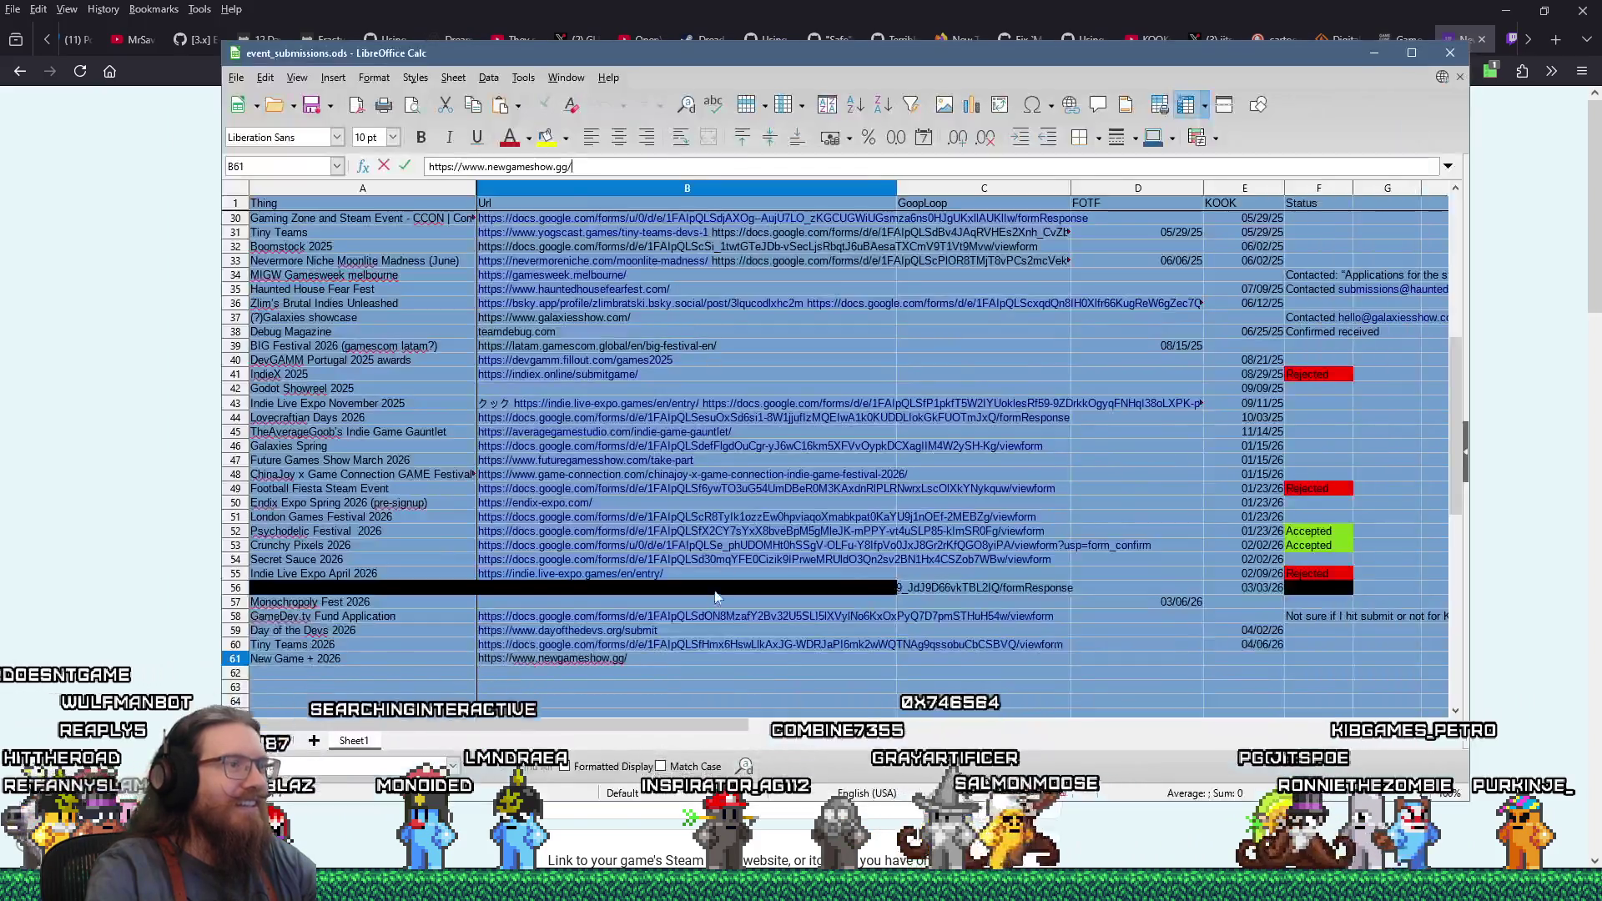
left_click(636, 660)
key("ctrl+v")
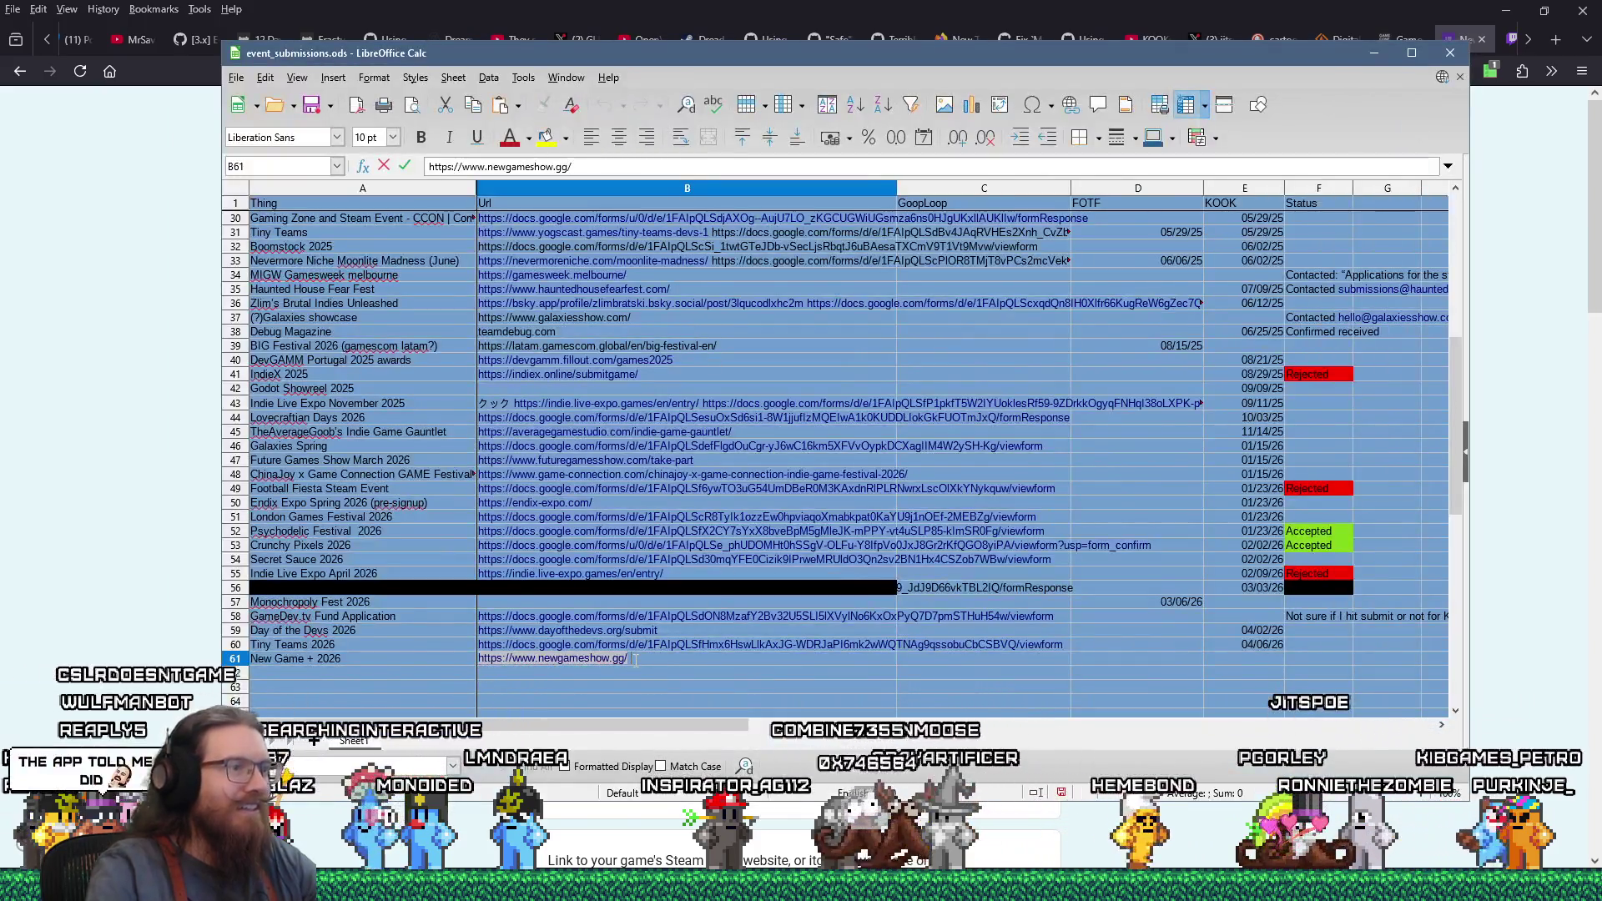
Append the form link to B61's Url cell, minimize the Twitch dashboard, and return to the form
key("ctrl+v")
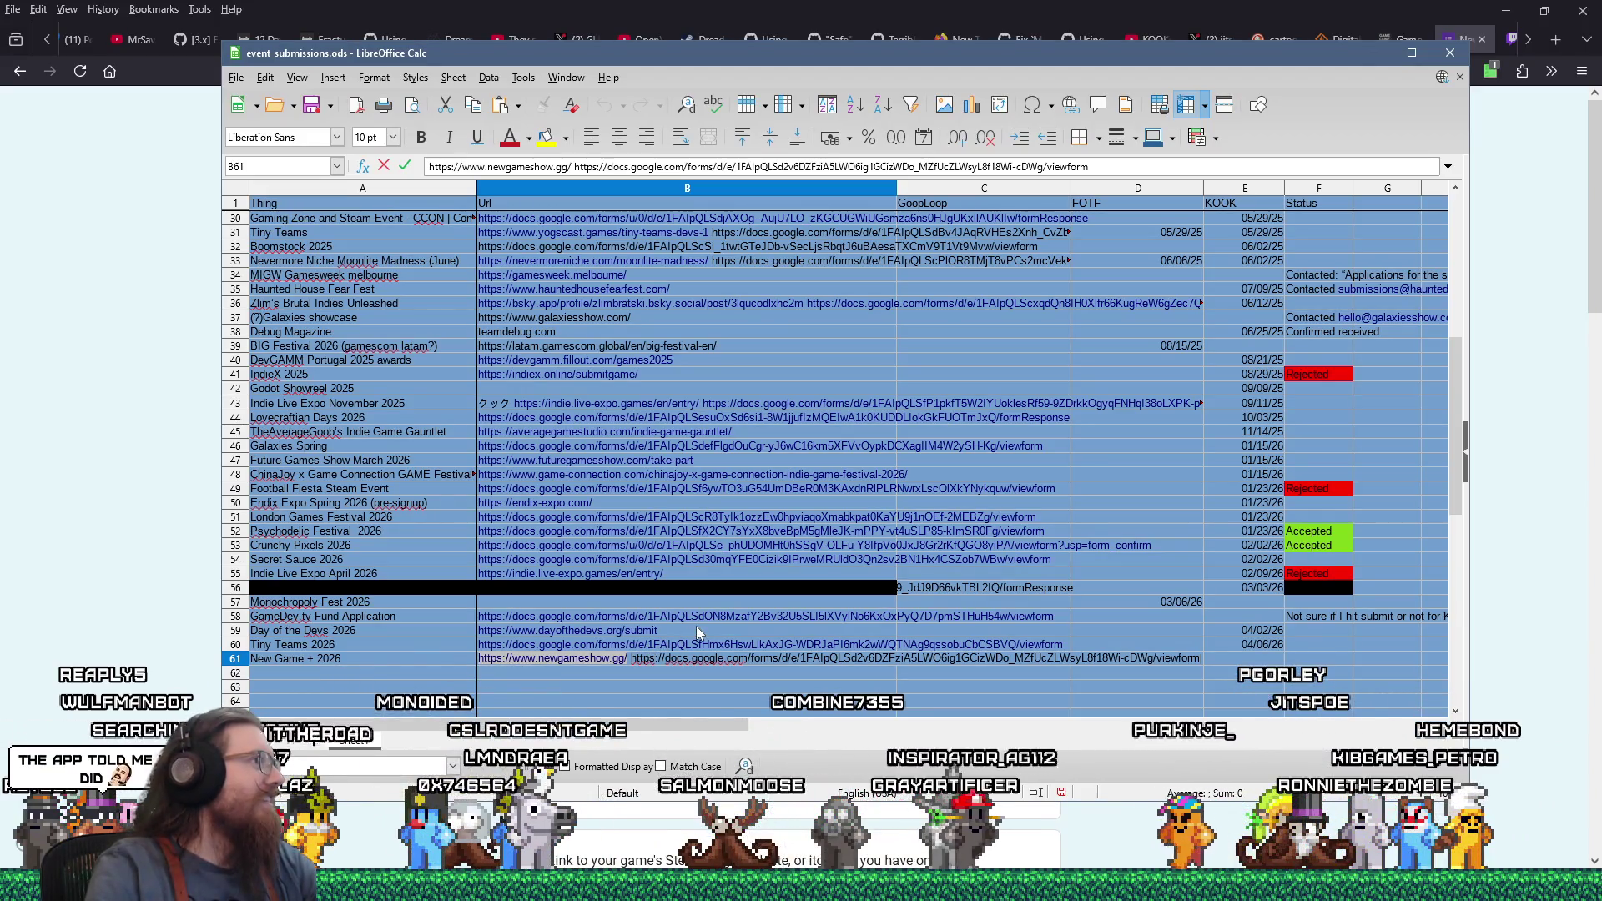
key("alt+Tab")
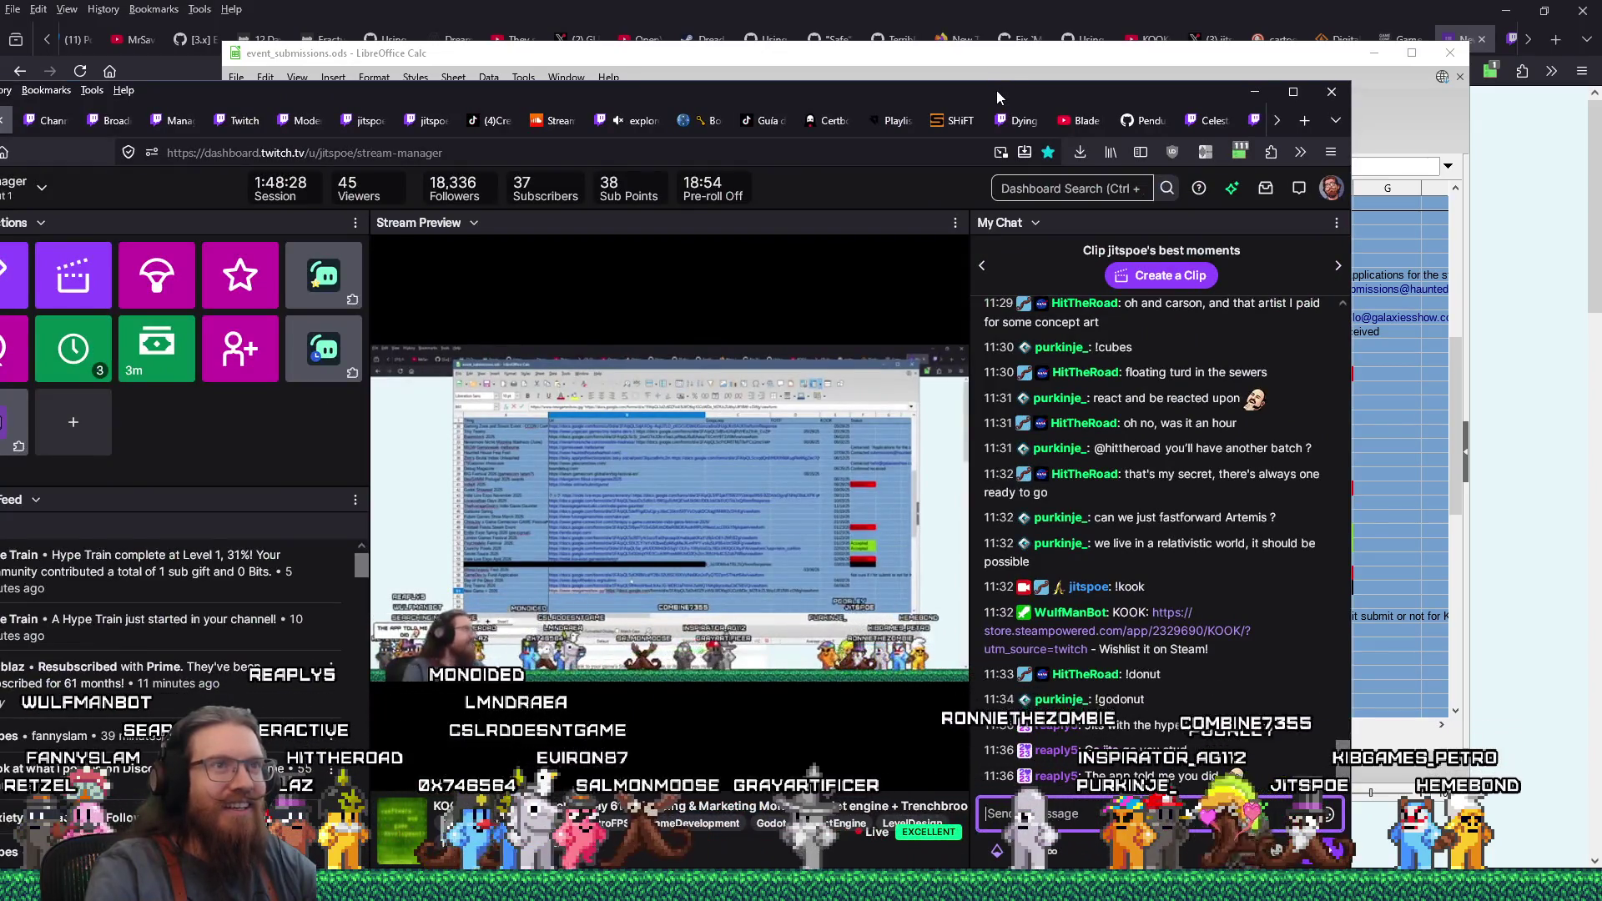
left_click_drag(996, 90, 2, 3)
key("super+Down")
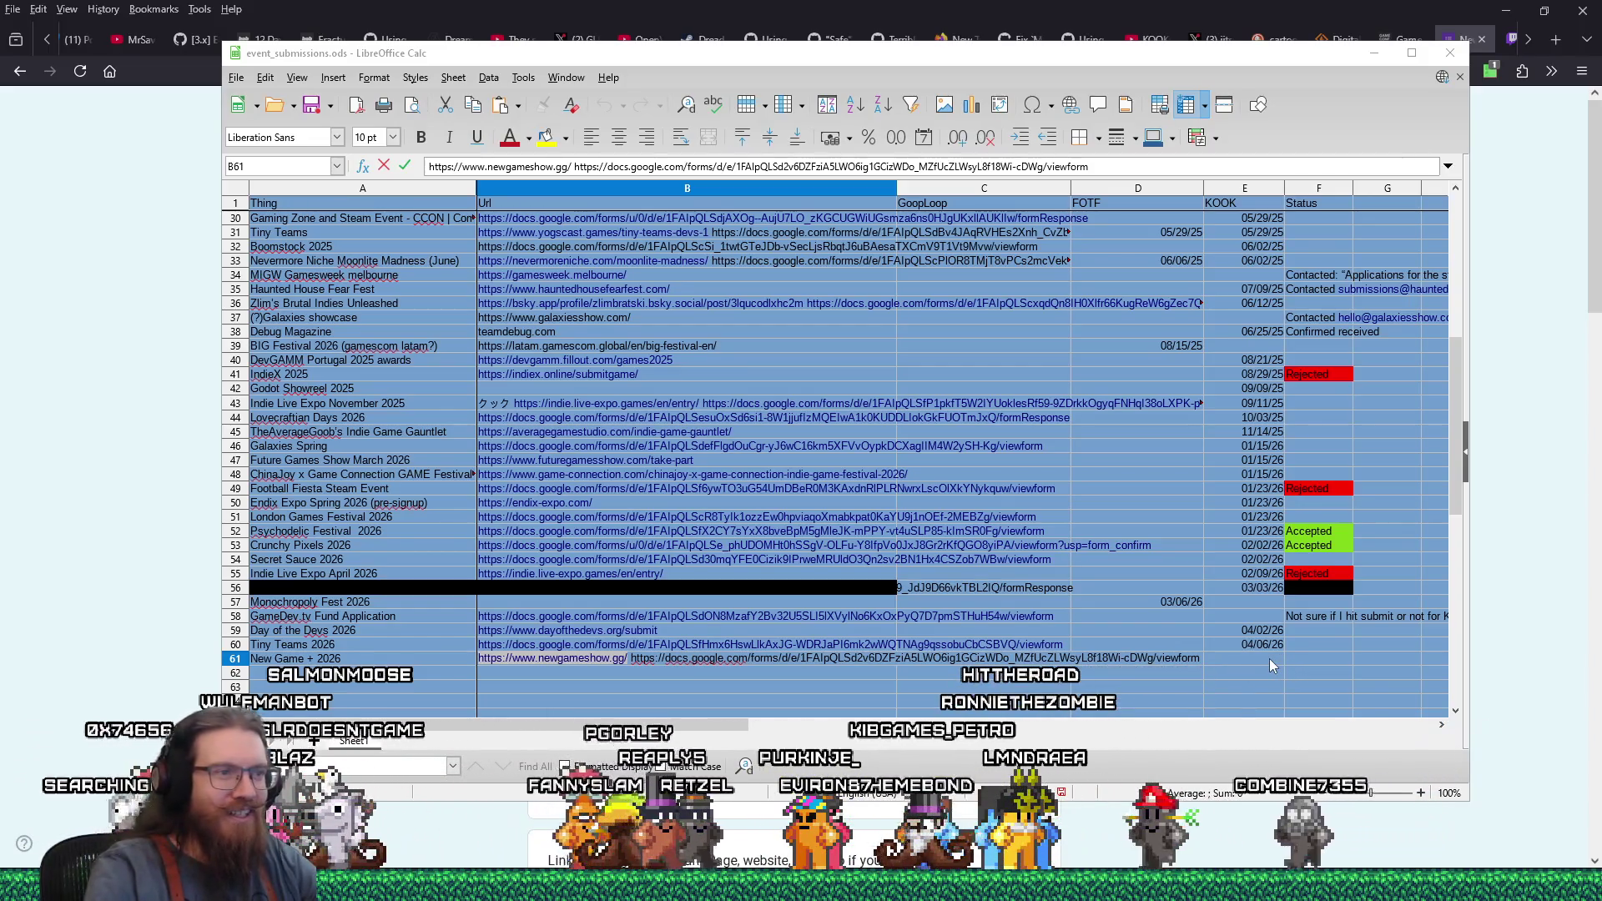
key("alt+Tab")
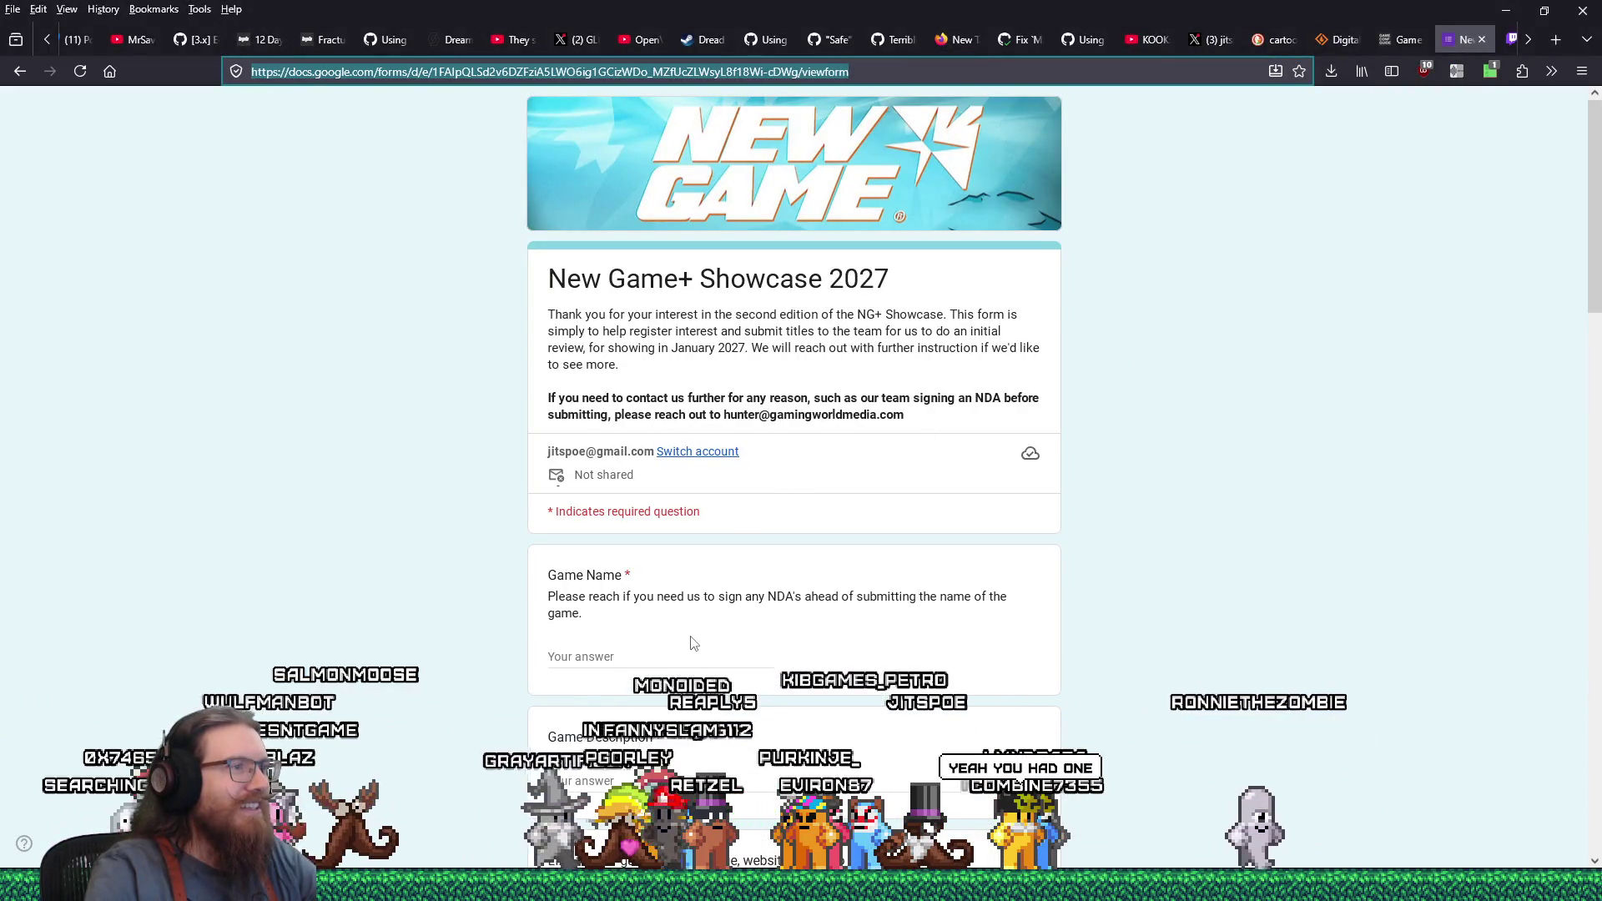
Select the Game Name answer box, then switch over to Twitch Stream Manager
scroll(690, 643, "down", 2)
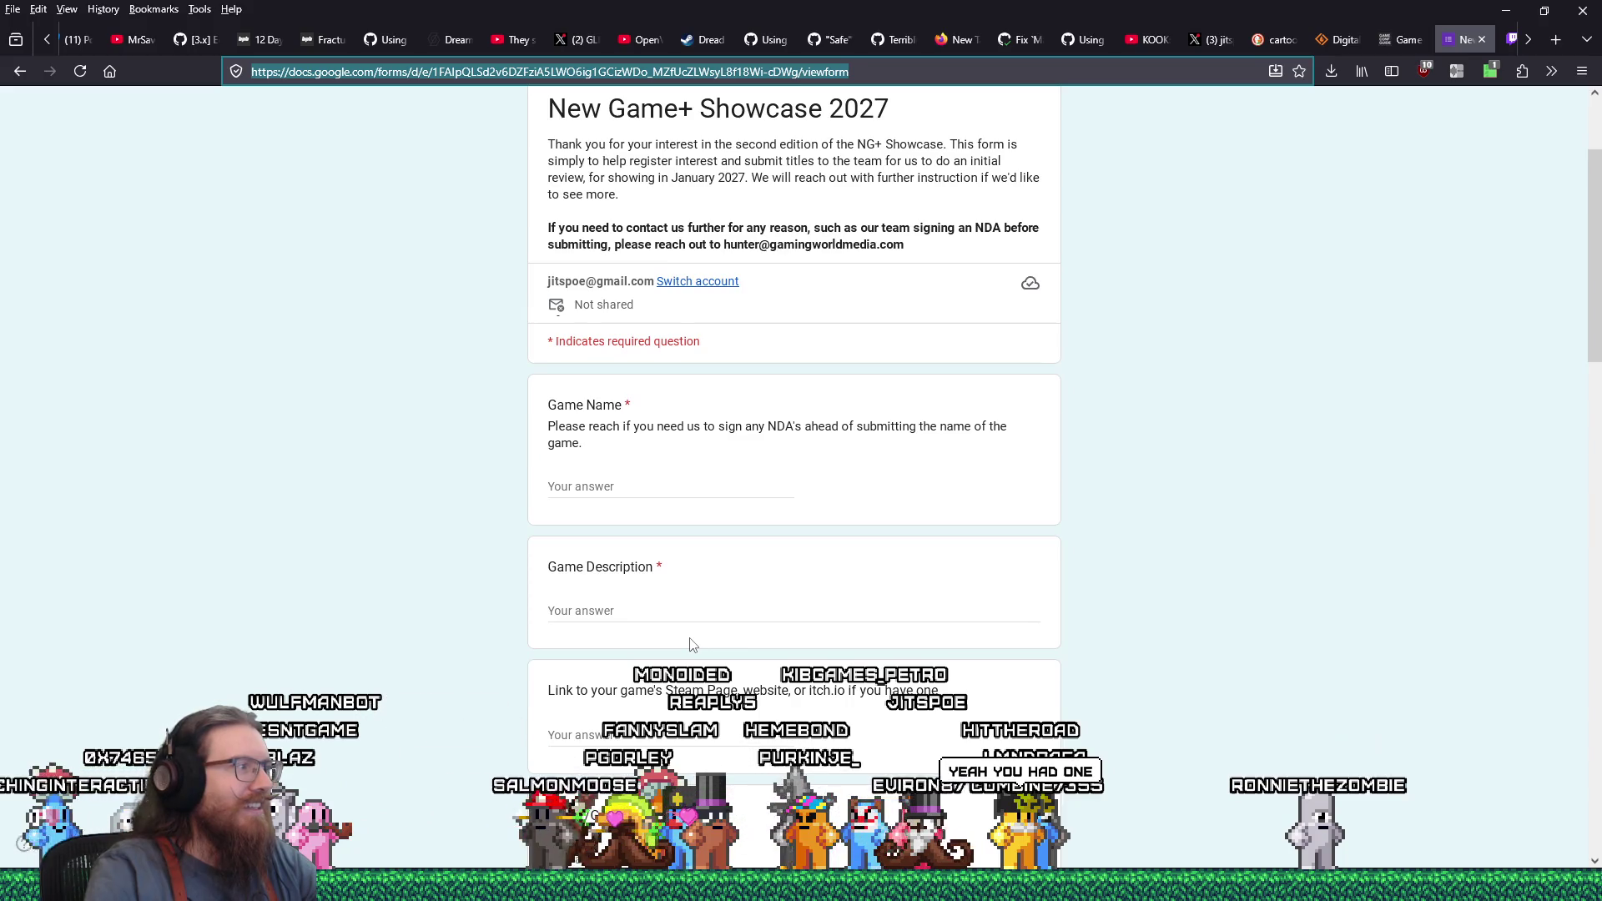
left_click(642, 489)
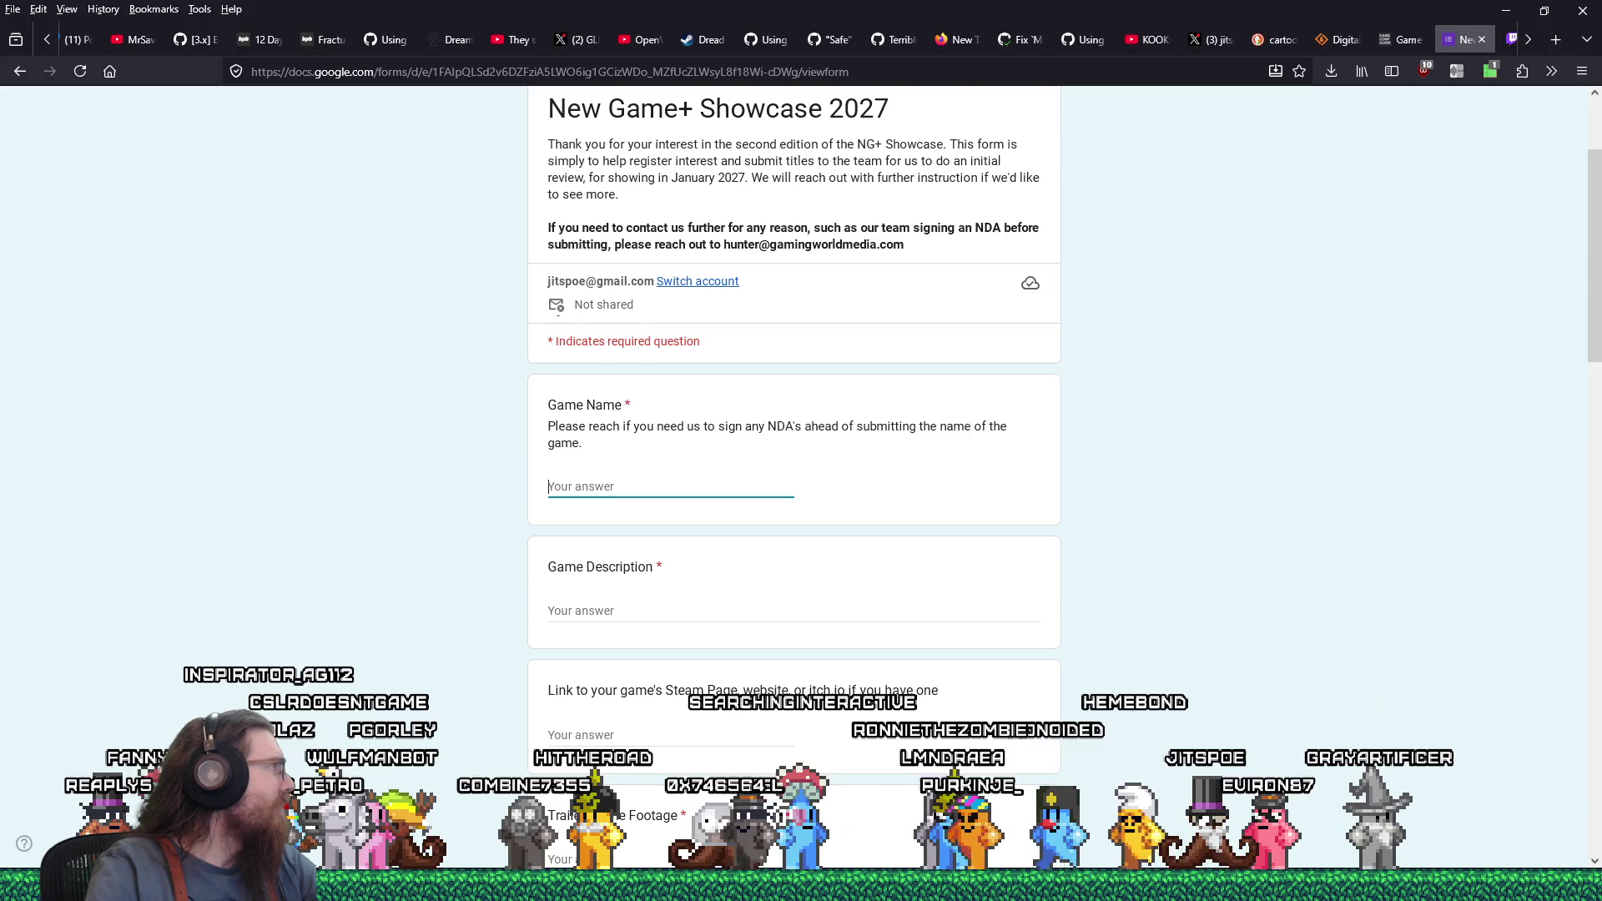
key("alt+Tab")
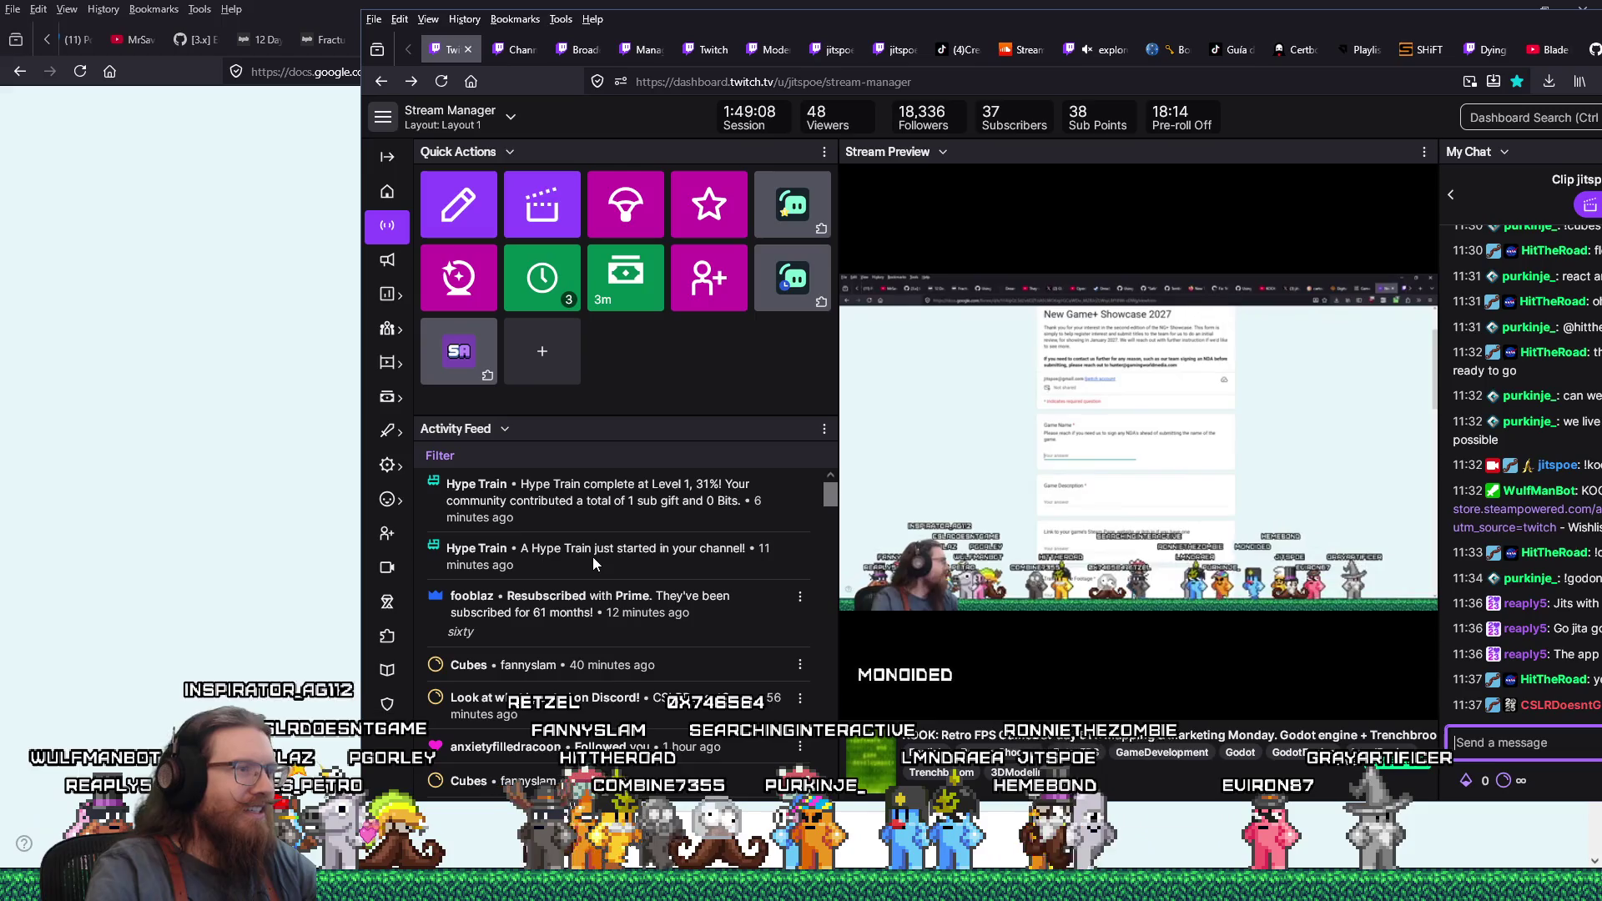
Browse the Twitch Activity Feed, clear the stray text selection, and minimize Stream Manager
scroll(591, 564, "down", 5)
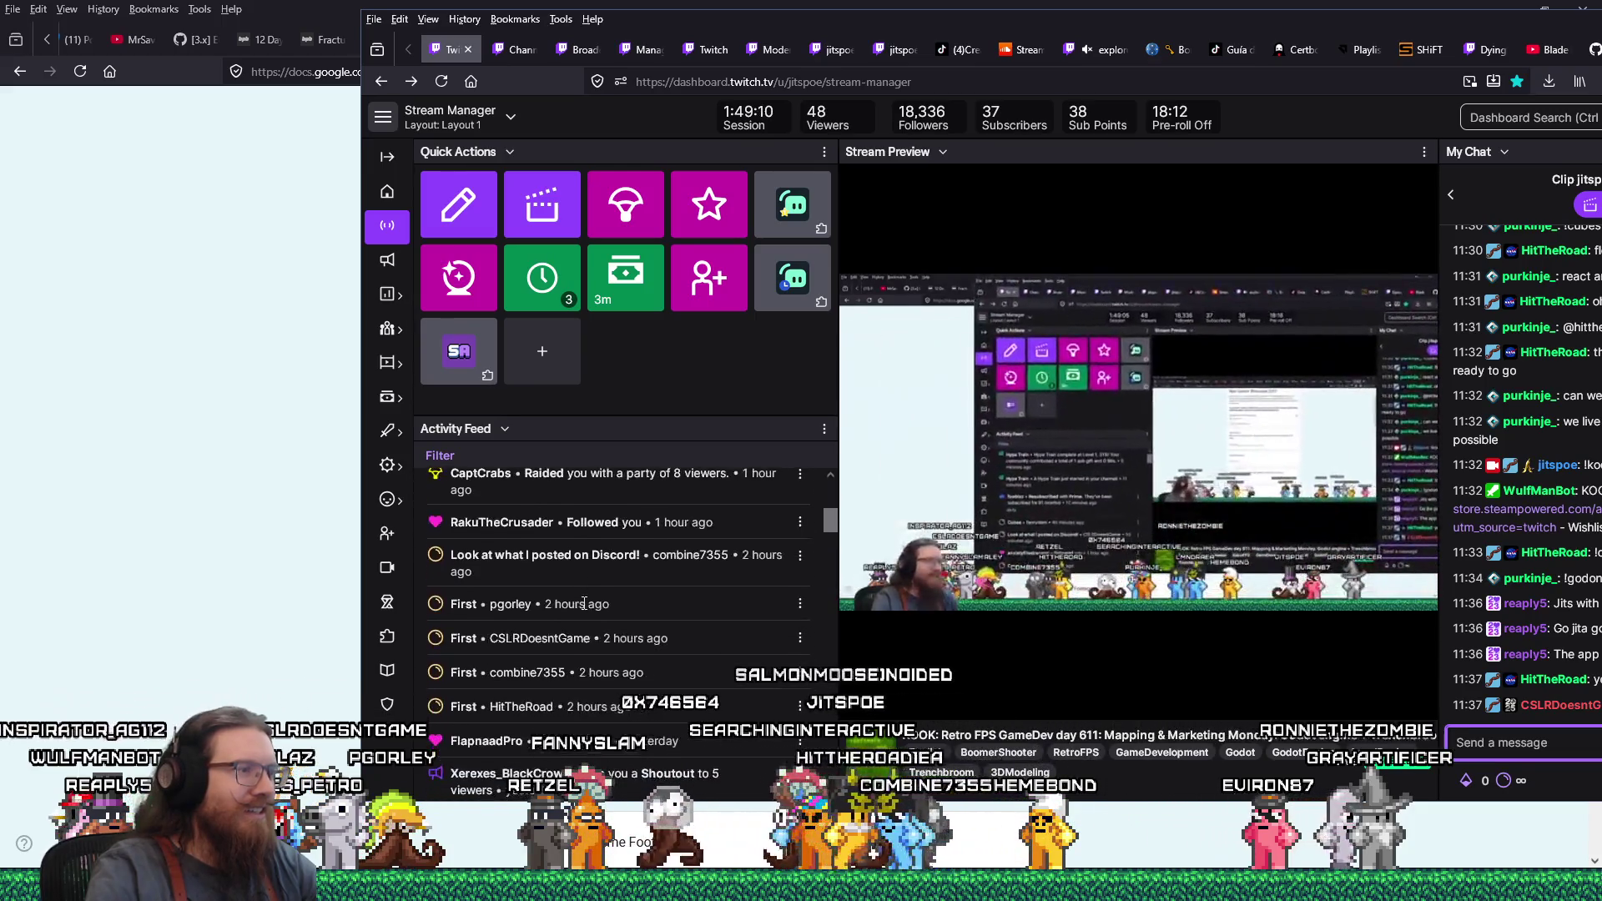
scroll(584, 604, "up", 5)
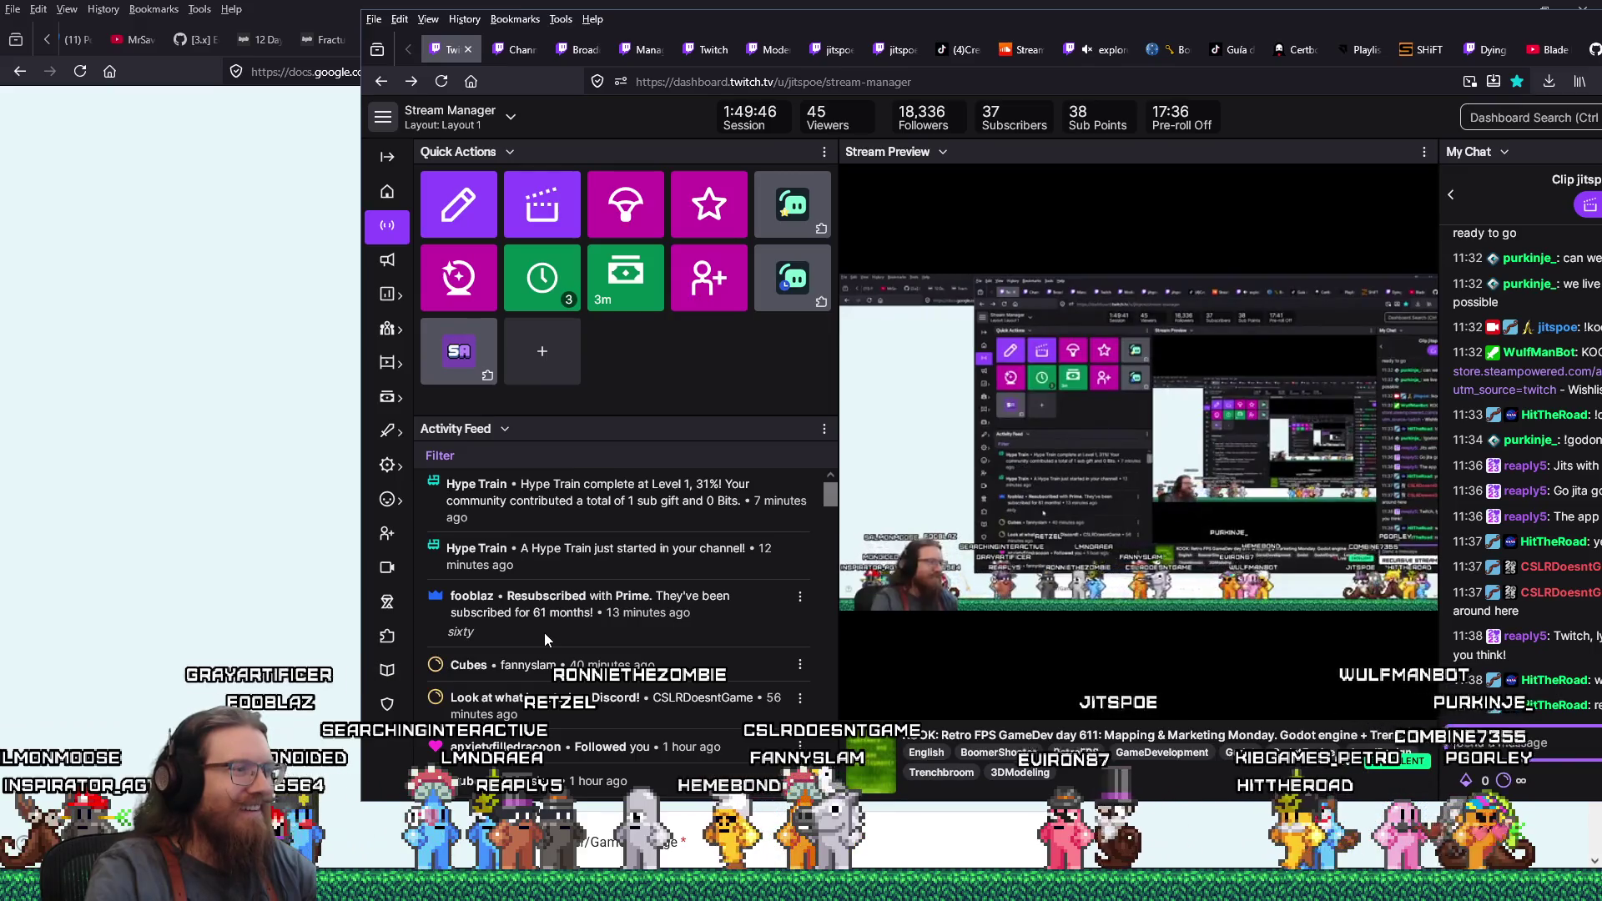
scroll(545, 638, "down", 5)
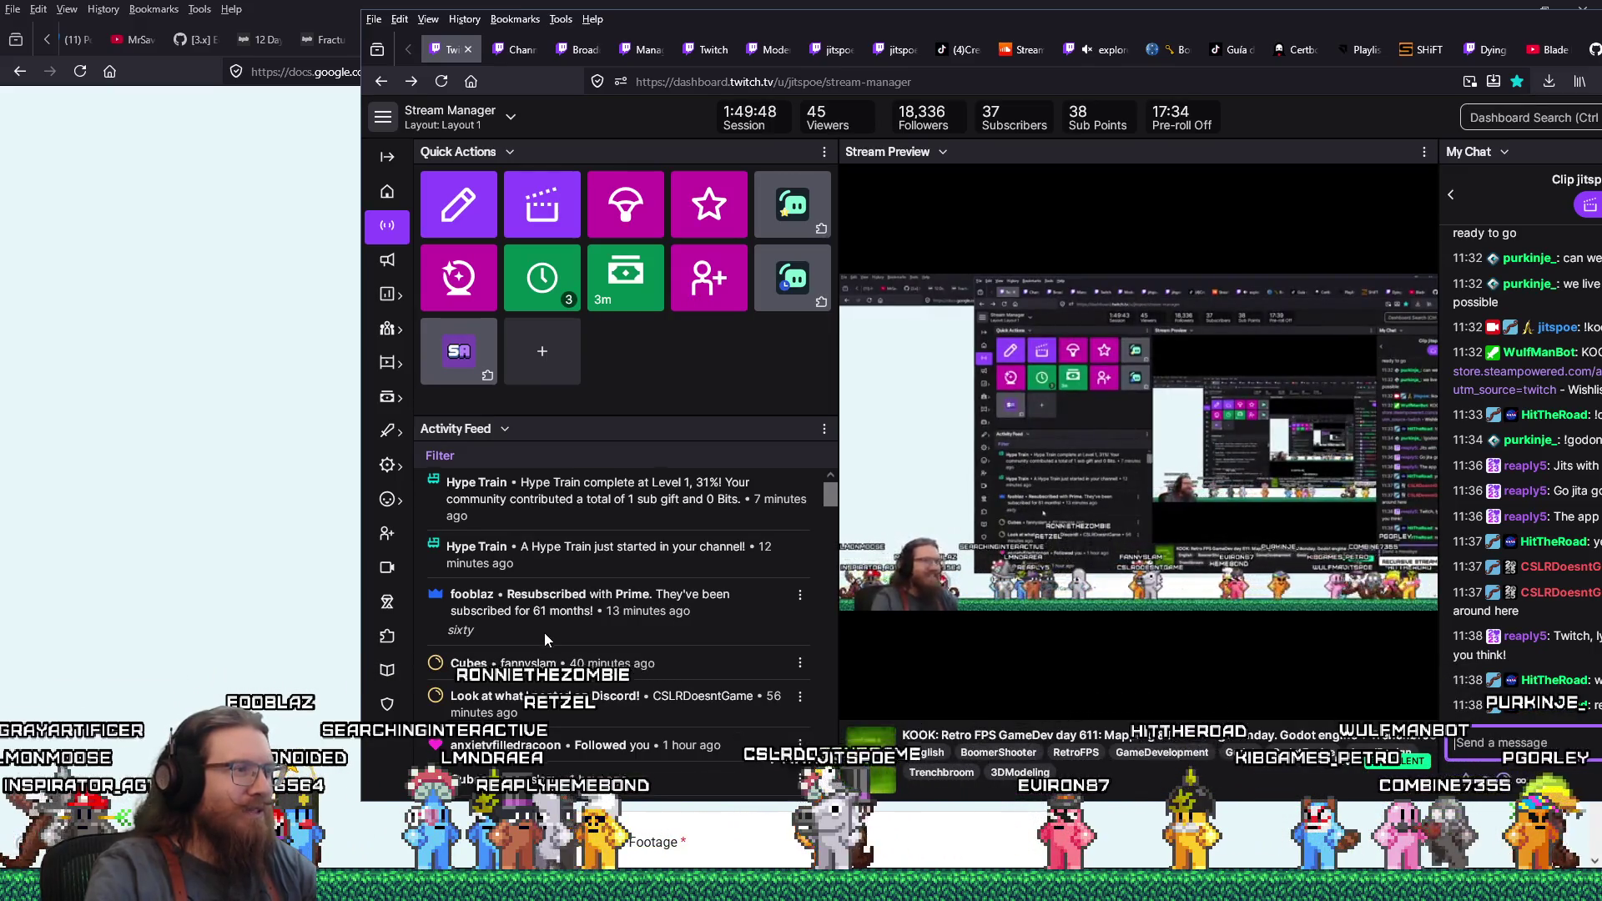
scroll(545, 638, "down", 5)
scroll(545, 634, "down", 5)
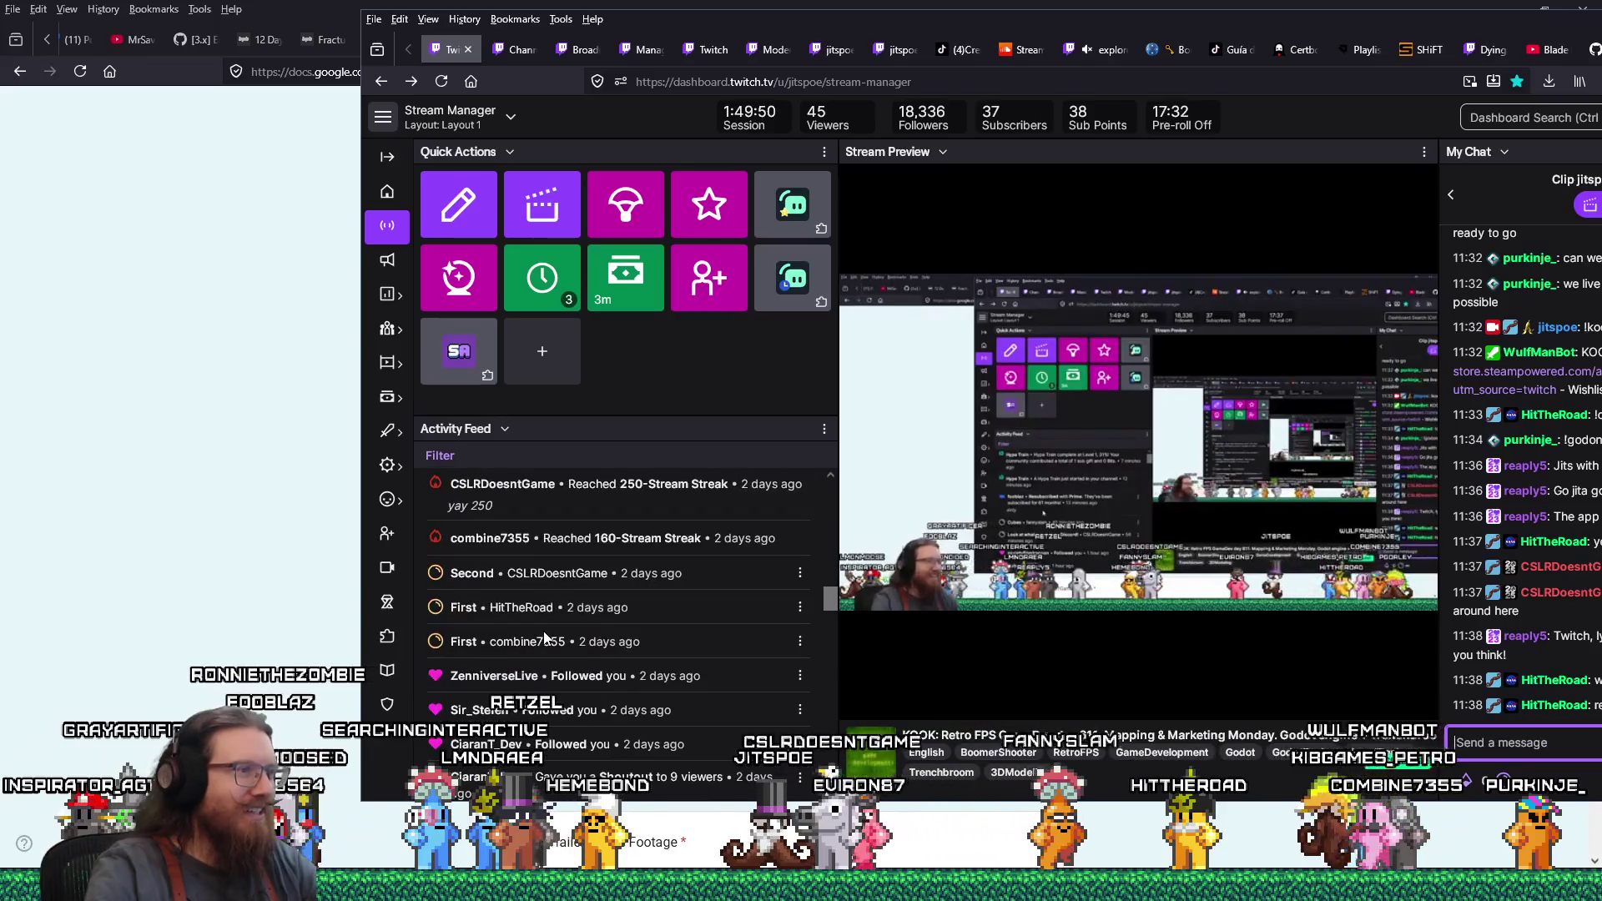
scroll(544, 638, "up", 10)
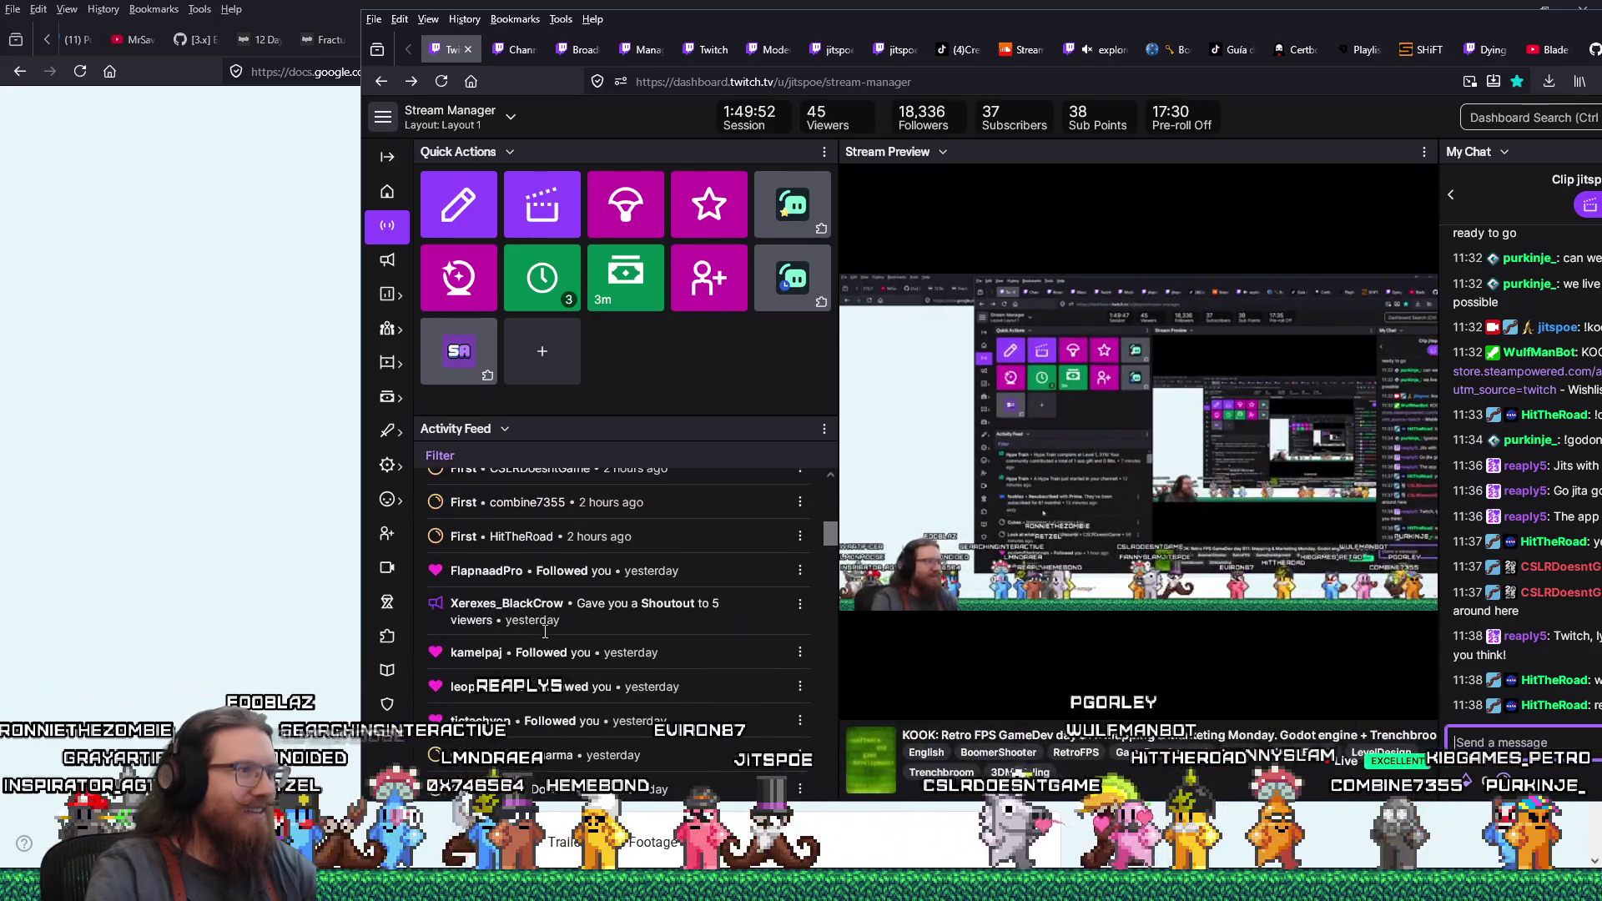
scroll(543, 630, "up", 10)
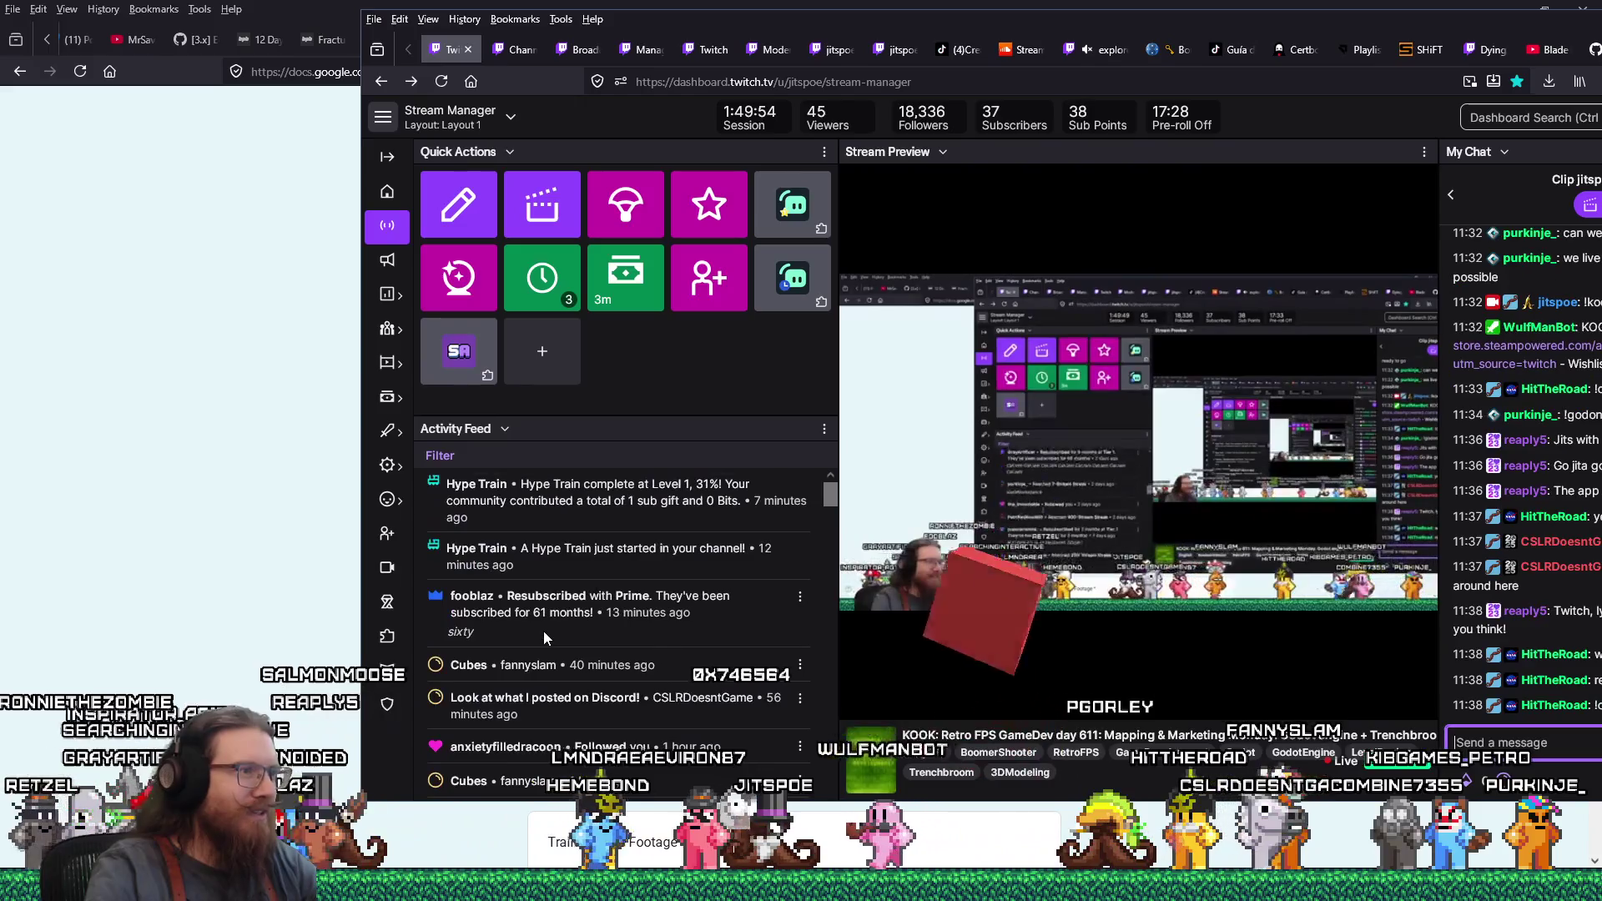
scroll(543, 638, "down", 10)
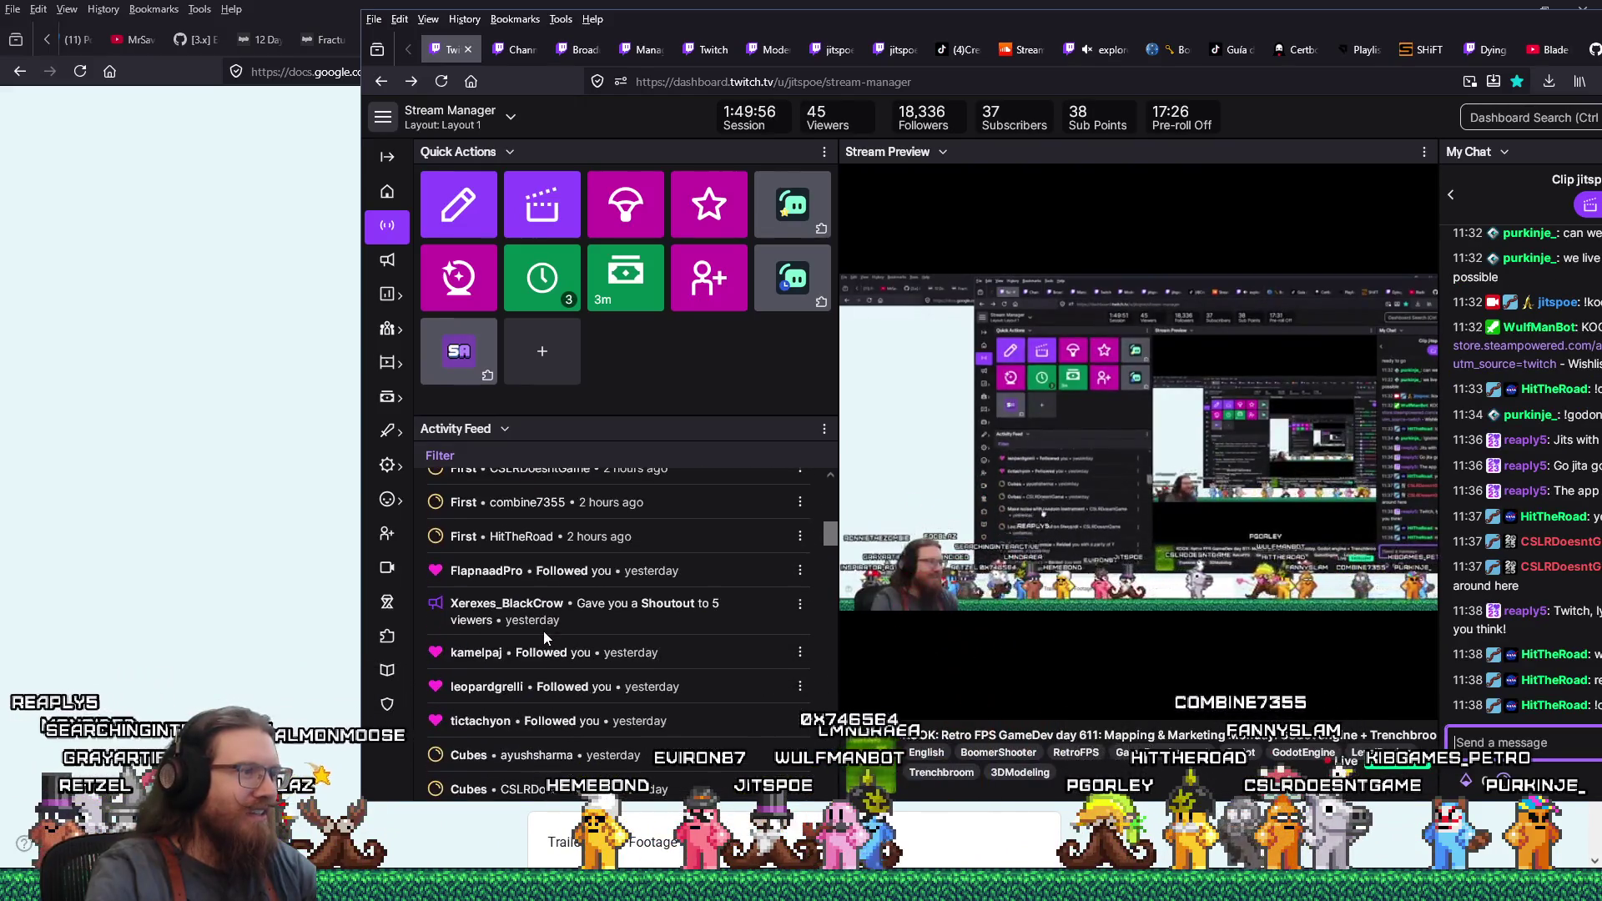
scroll(543, 631, "up", 10)
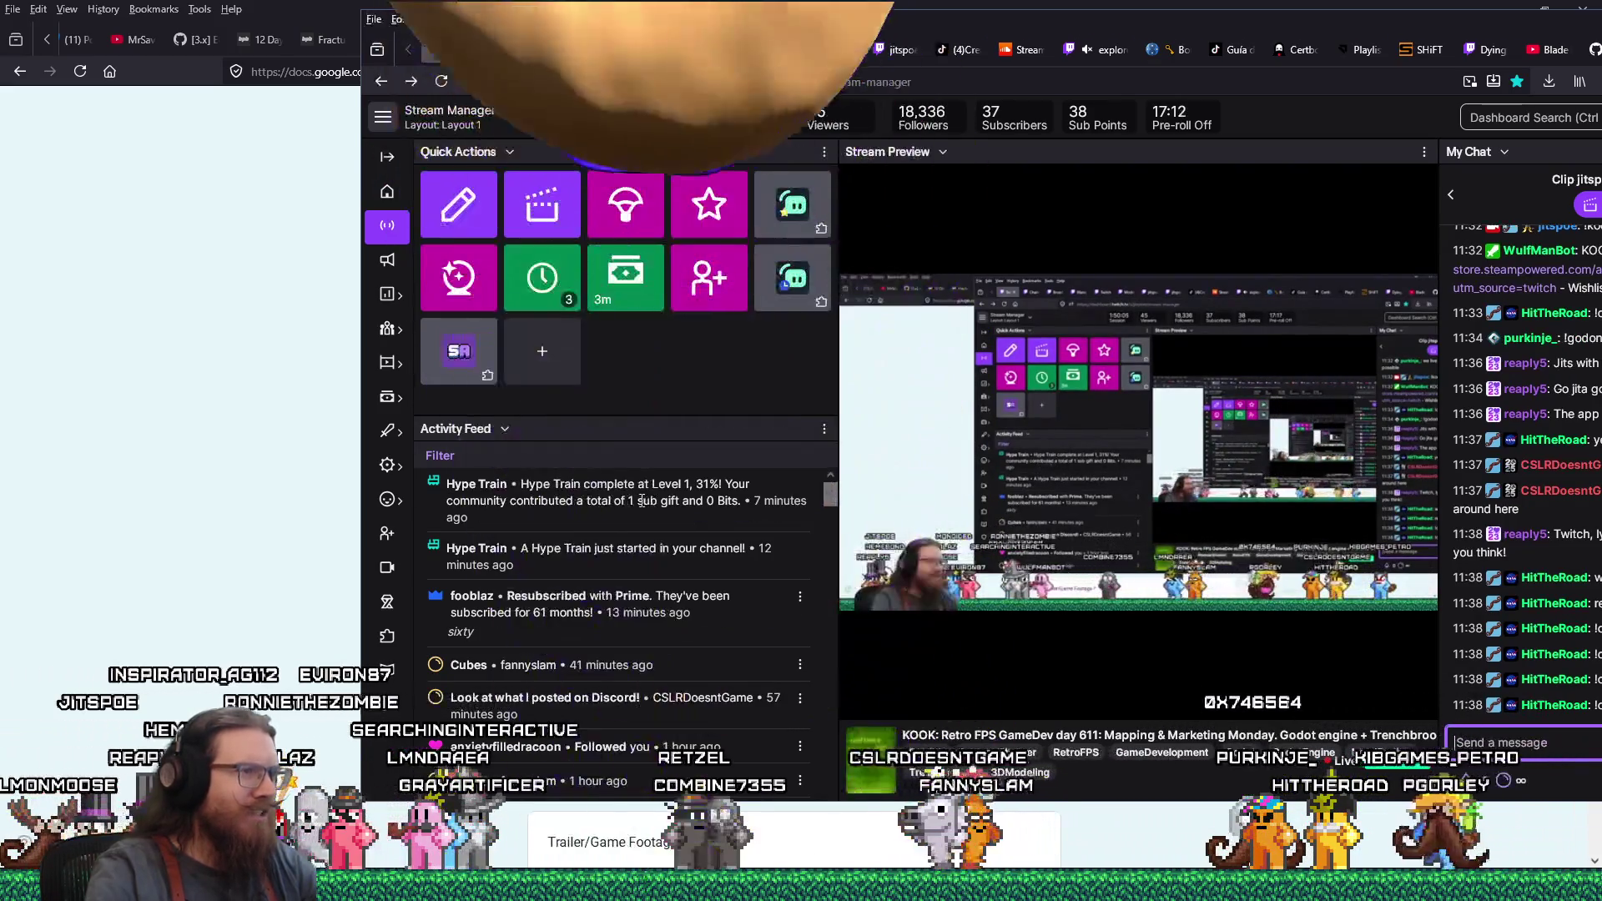
left_click_drag(556, 596, 604, 590)
left_click(1100, 112)
key("super+Down")
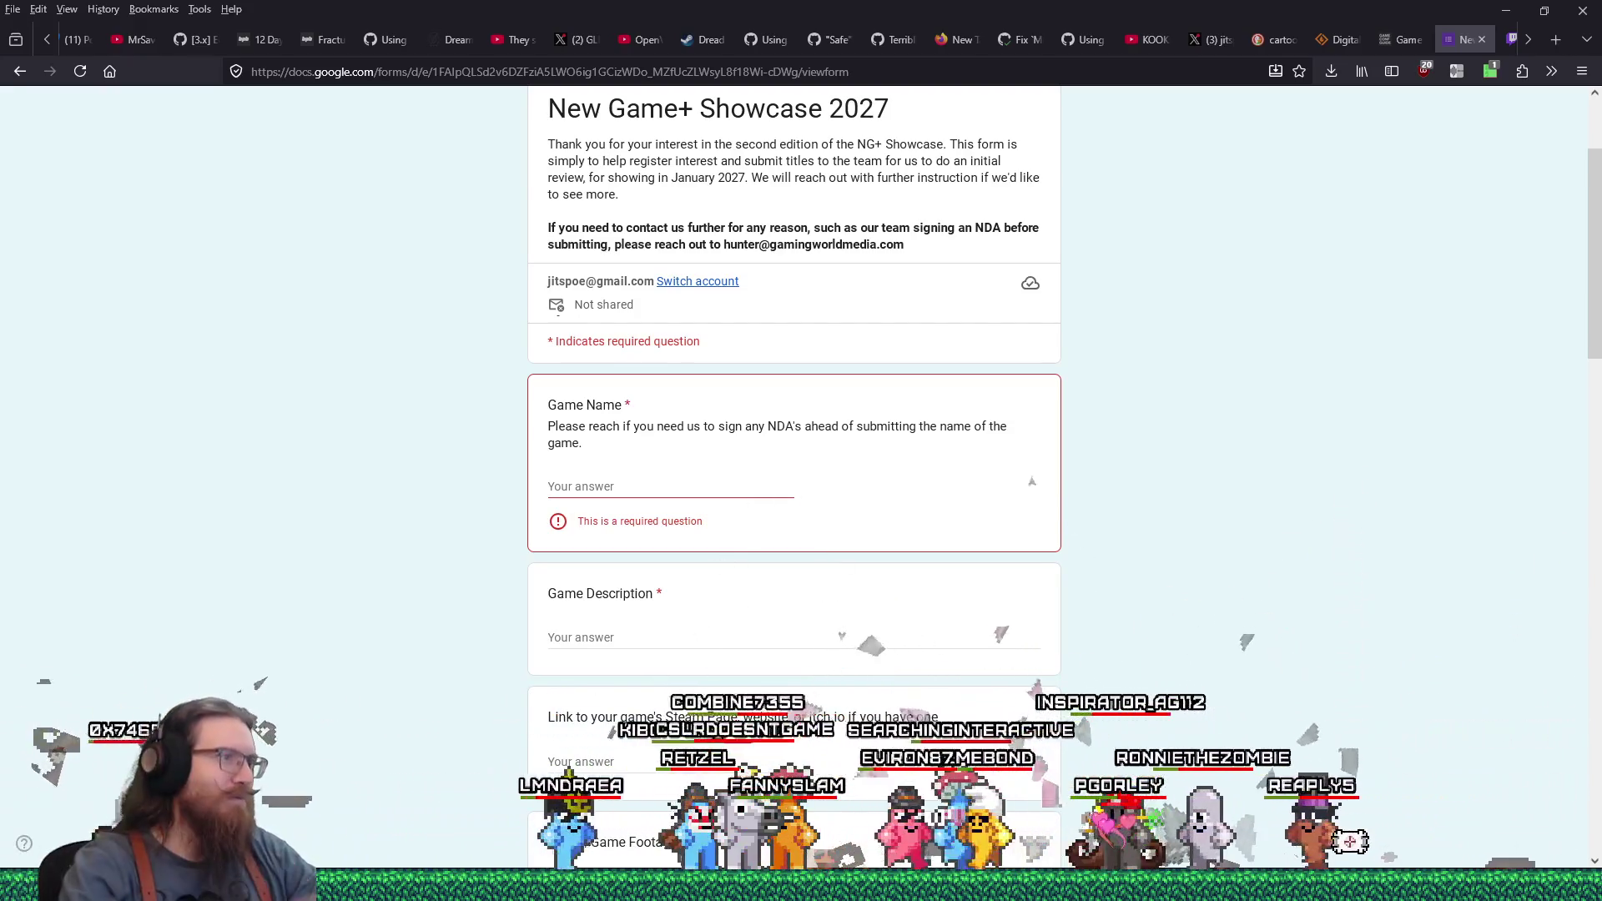
Enter KOOK as Game Name and end the description with 'steampunk weapons, and mind-bending gravity.'
left_click(622, 485)
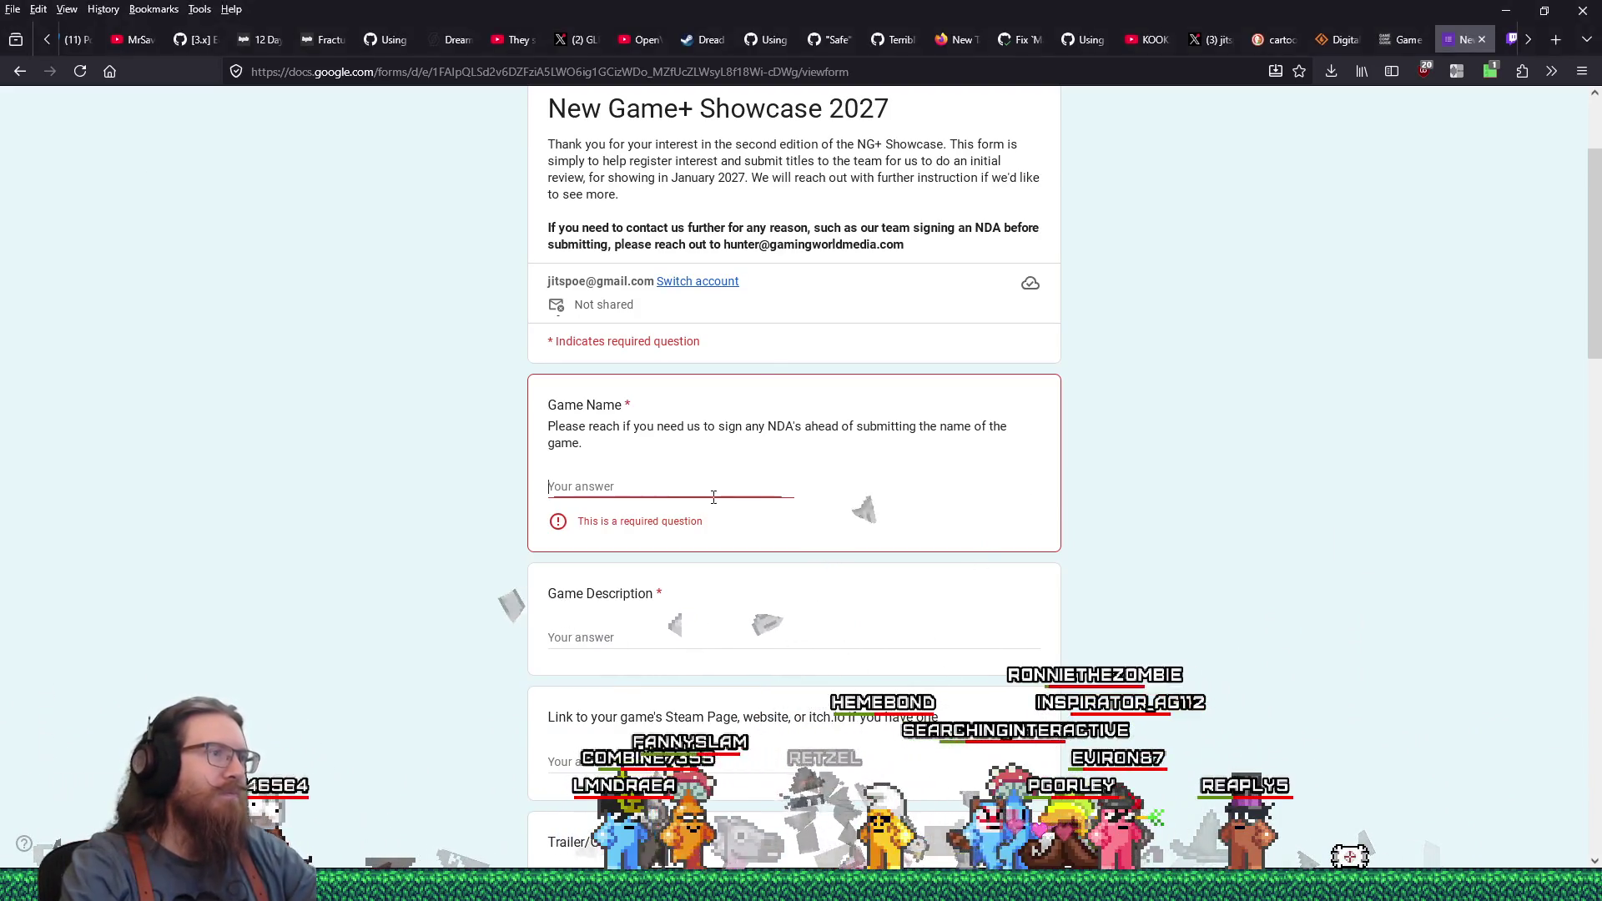
type("KOOK")
left_click(768, 628)
type("A Quake-like retro FPS with Lovecraftian enemies and")
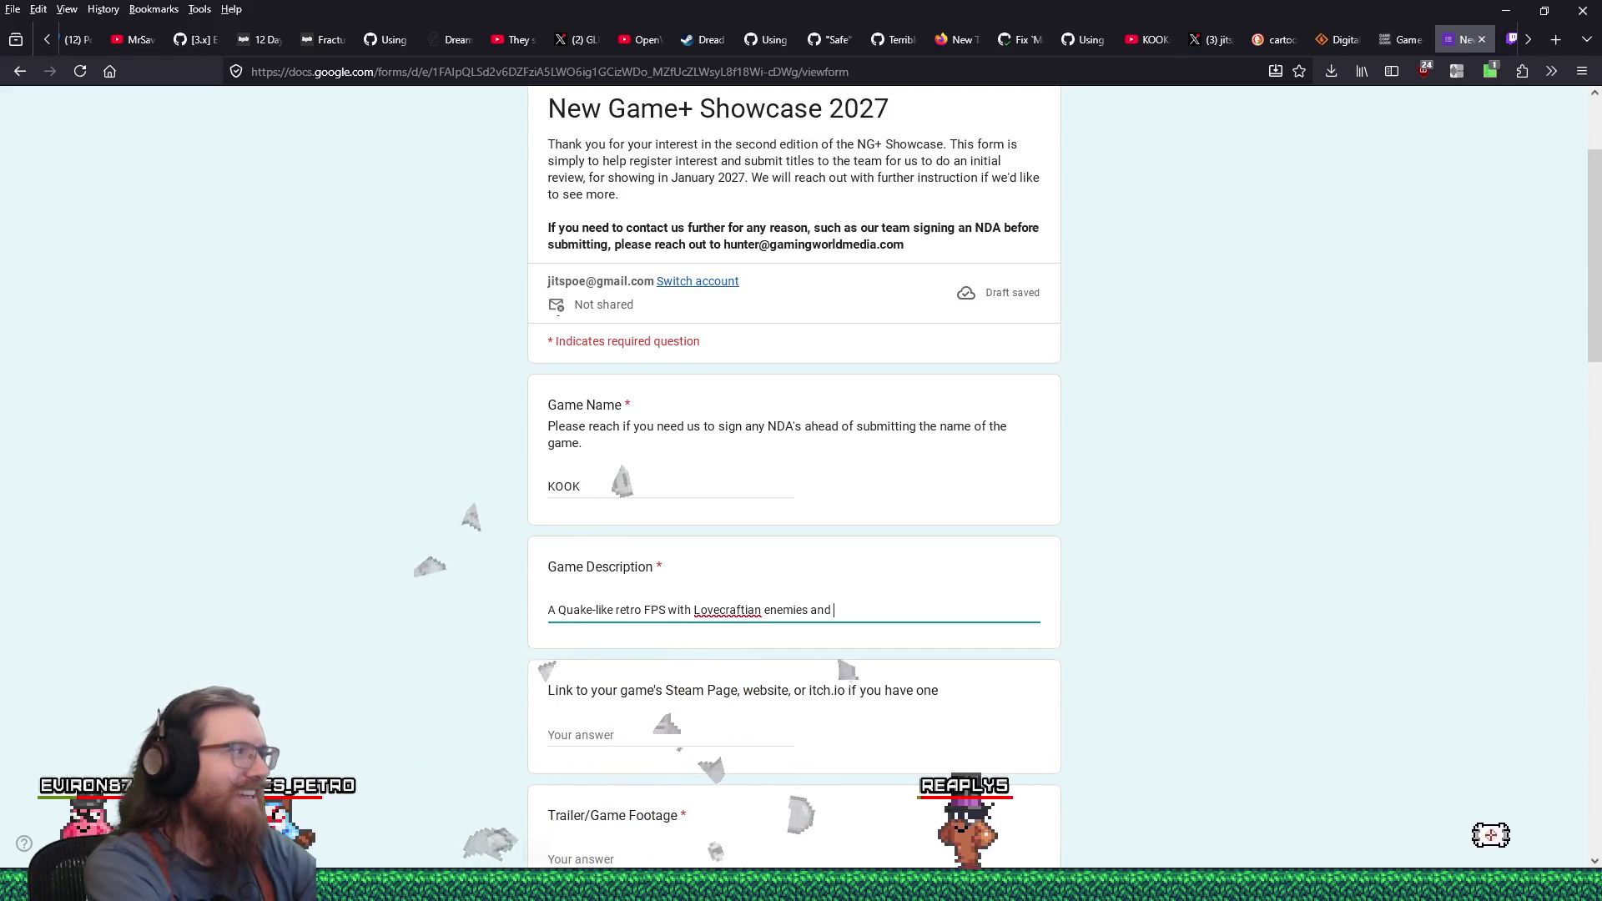
key("ctrl+shift+Left")
type(", steampunk weap")
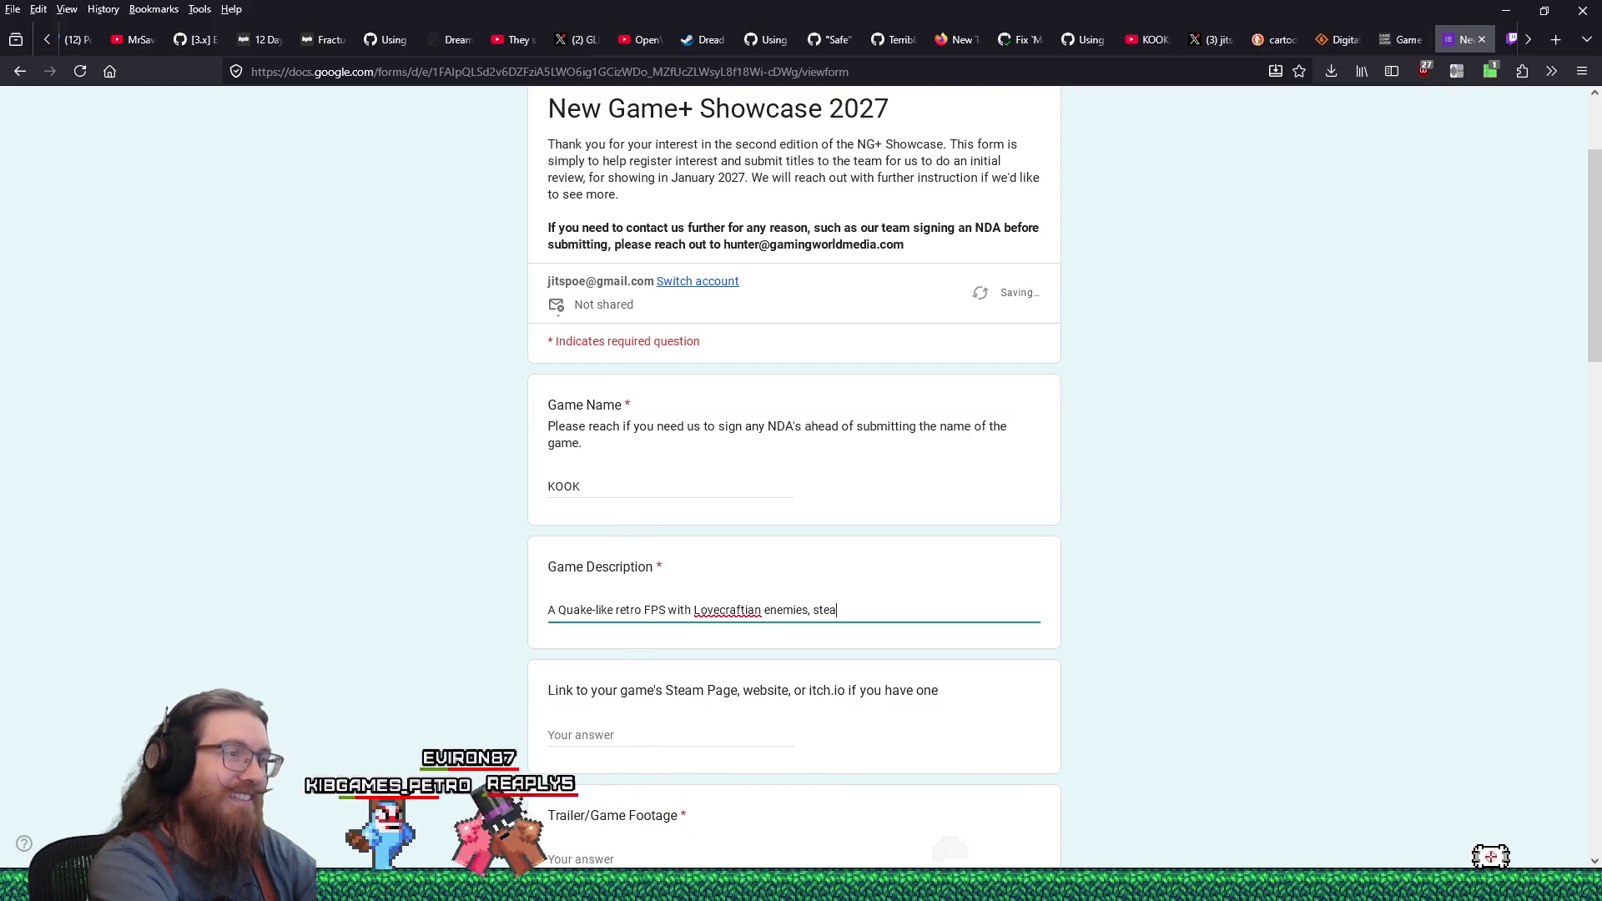
type("ons,")
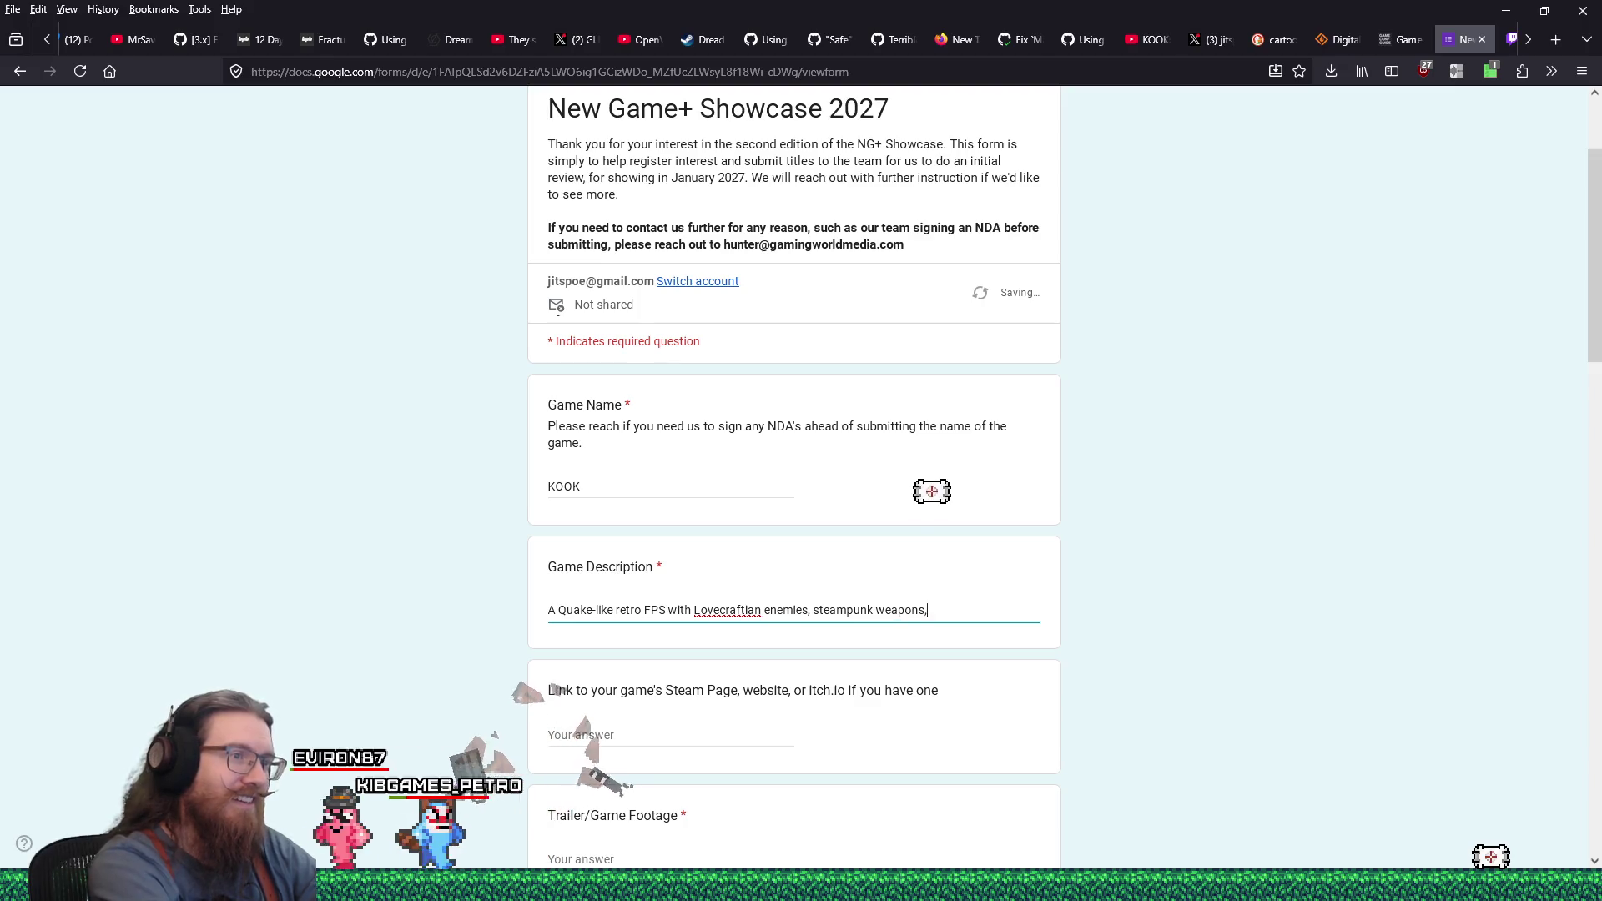
type(" and ")
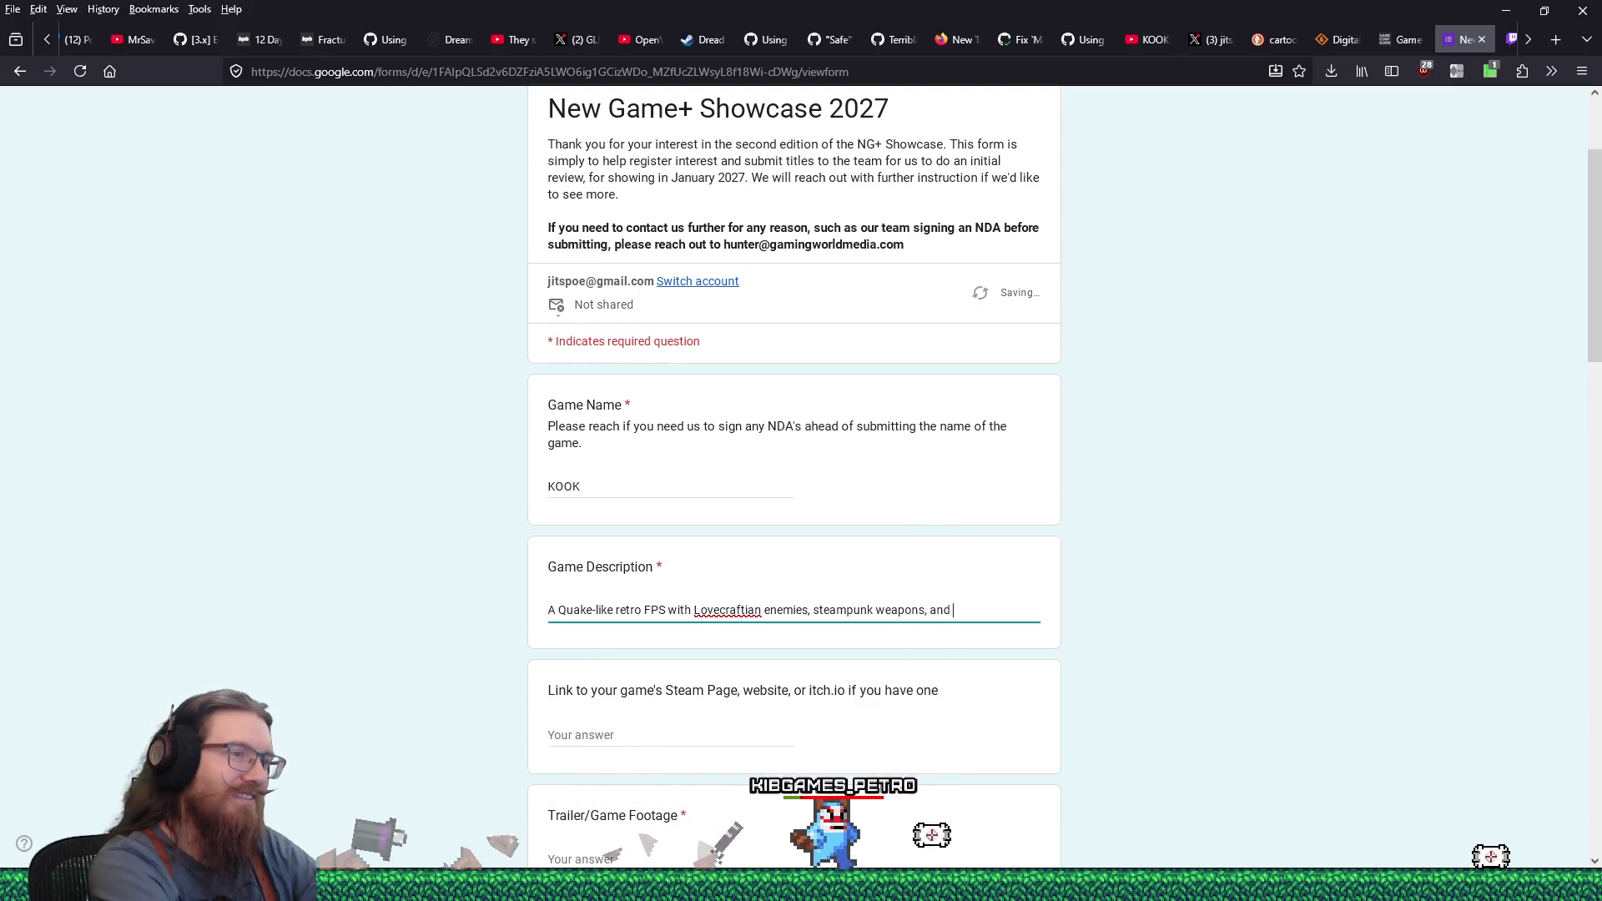
type("mind-bending gravity.")
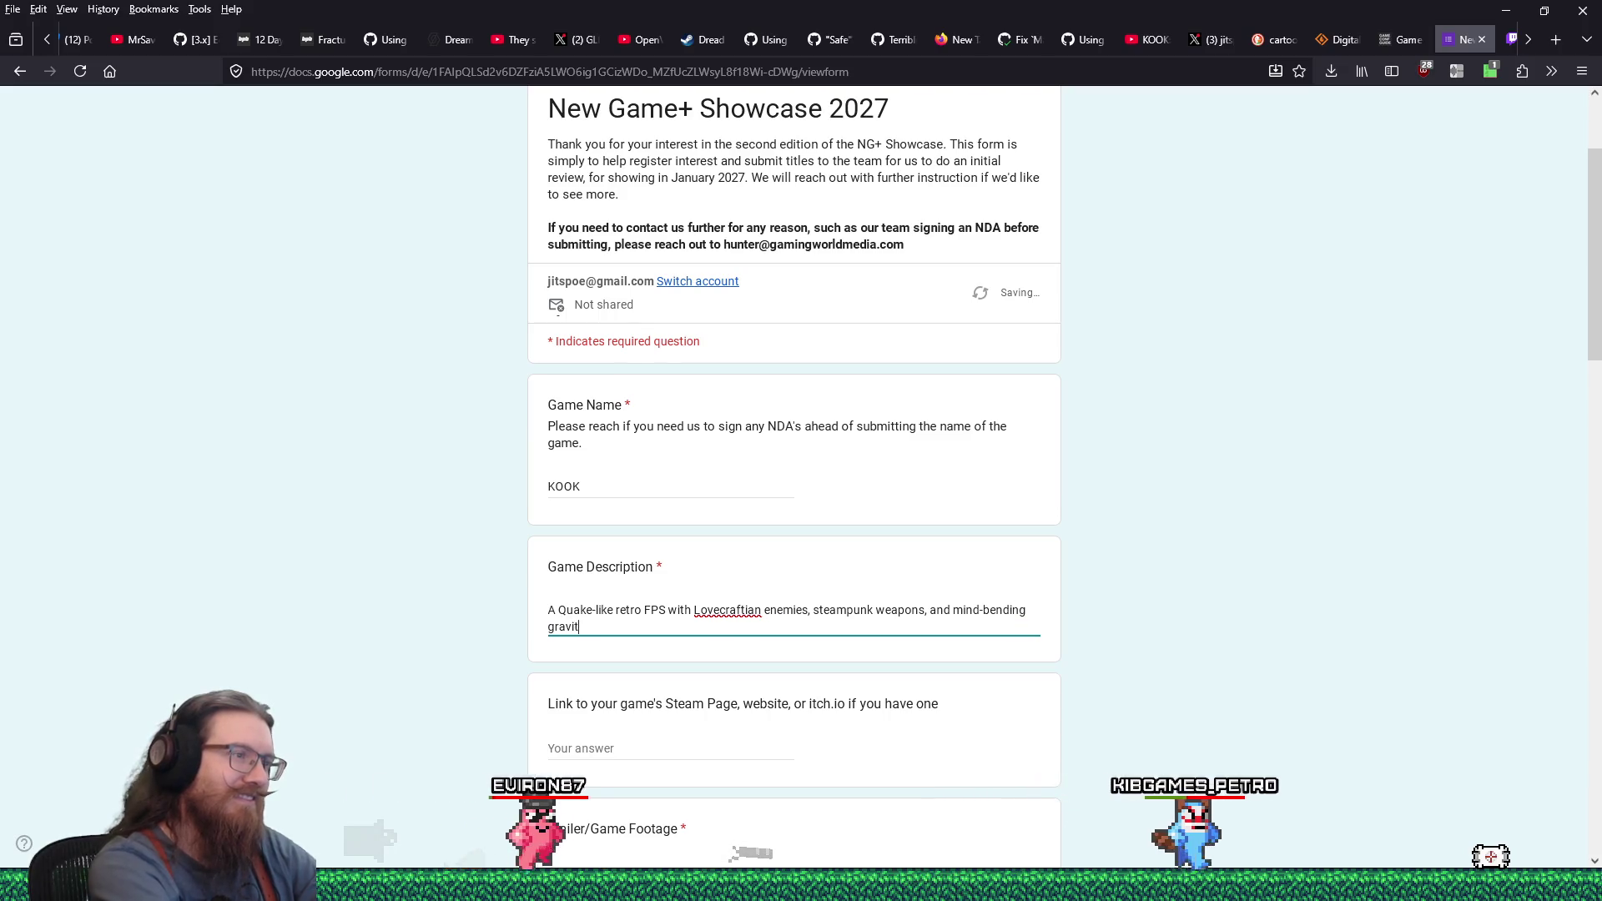
left_click(458, 793)
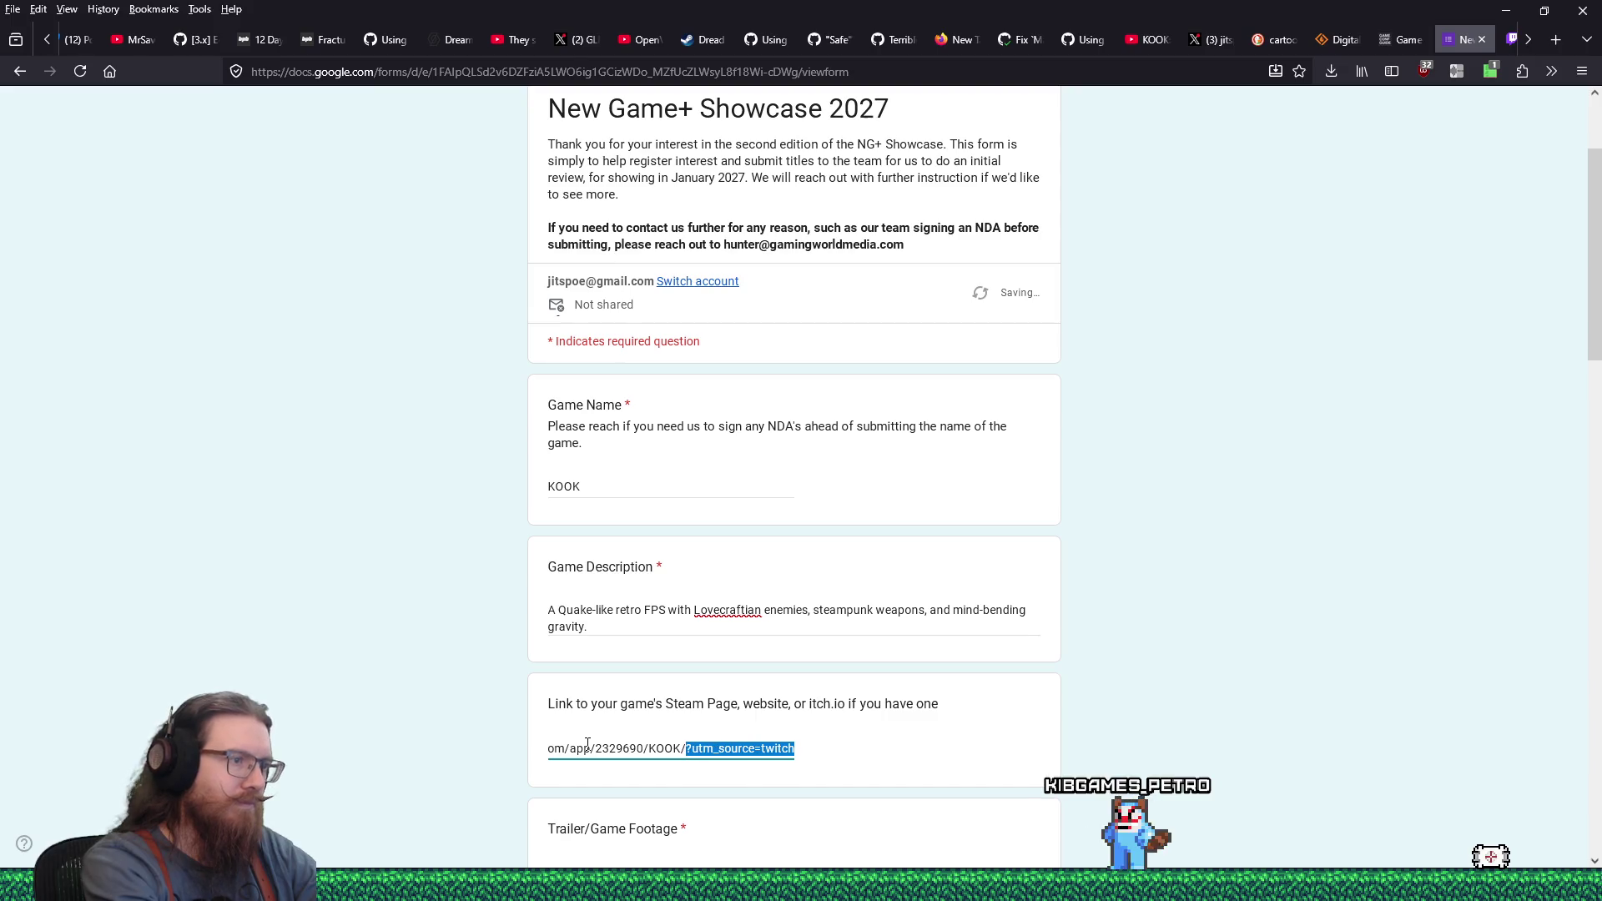
Load youtube.com/jitspoe in a new browser tab
scroll(675, 768, "down", 3)
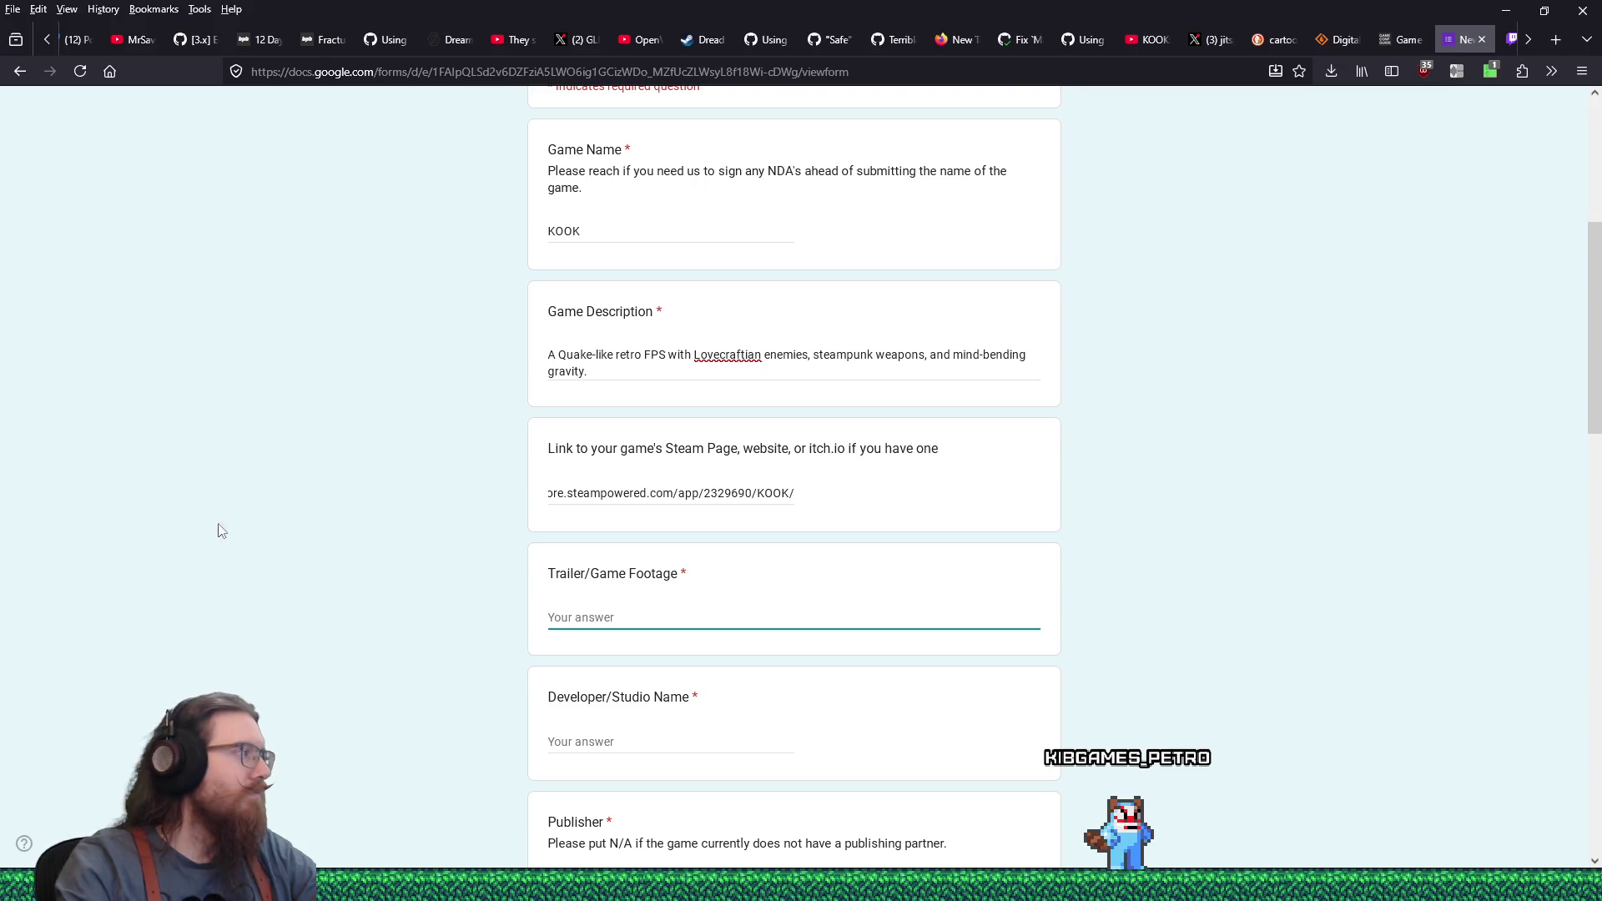
left_click(1557, 42)
type("youtube.com/jitspoe")
key("Return")
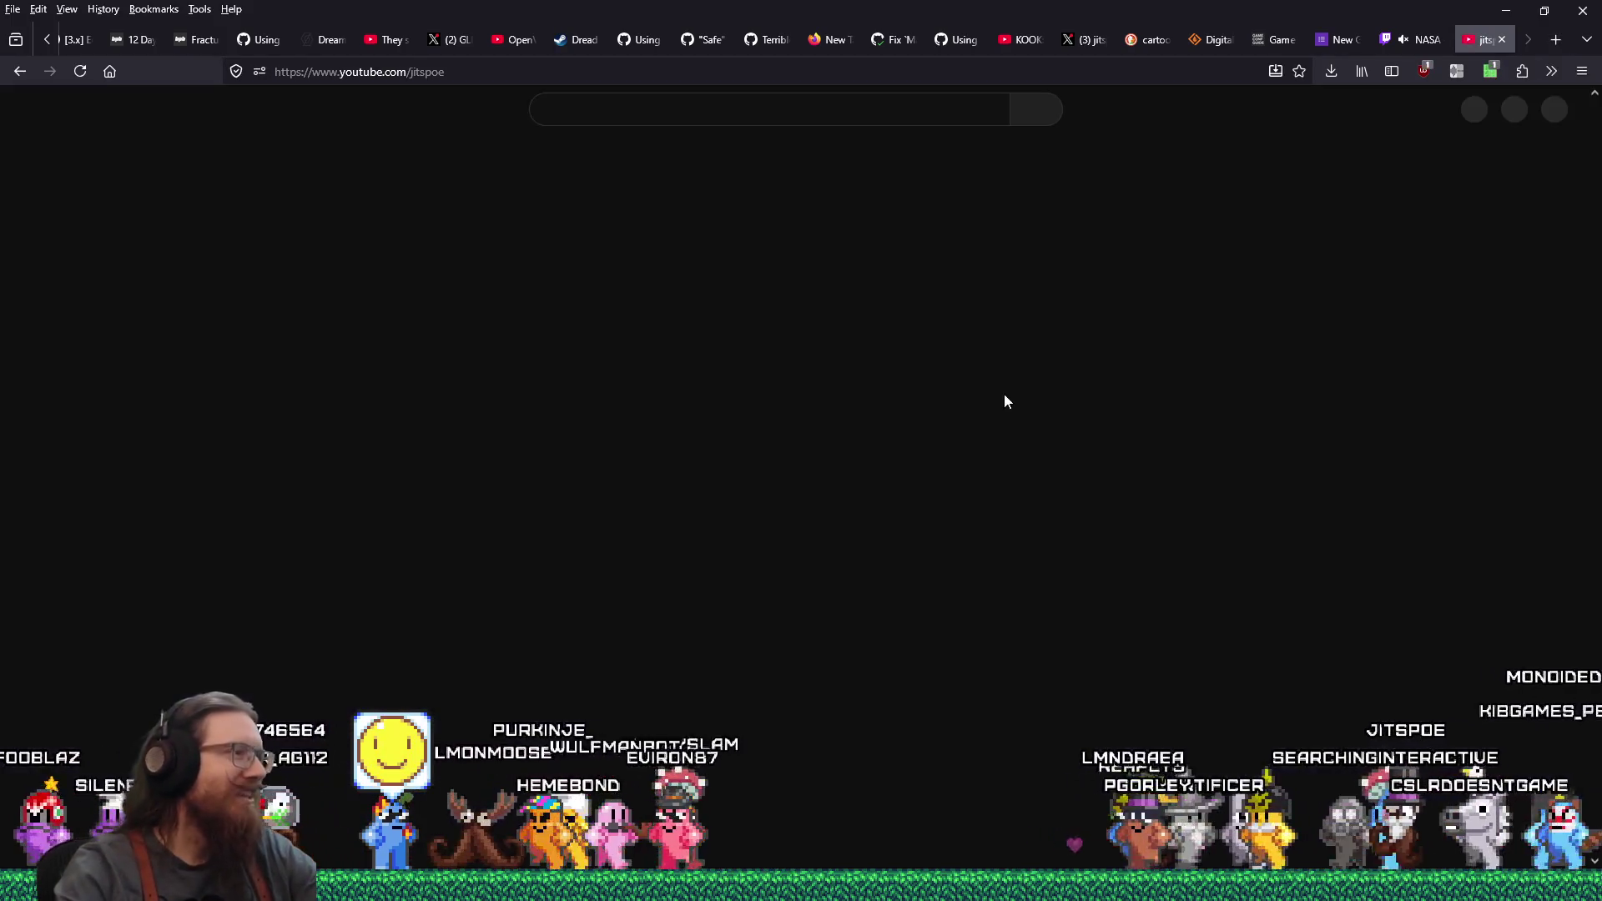
Scroll through the jitspoe channel's videos to locate the KOOK trailer
scroll(767, 418, "down", 3)
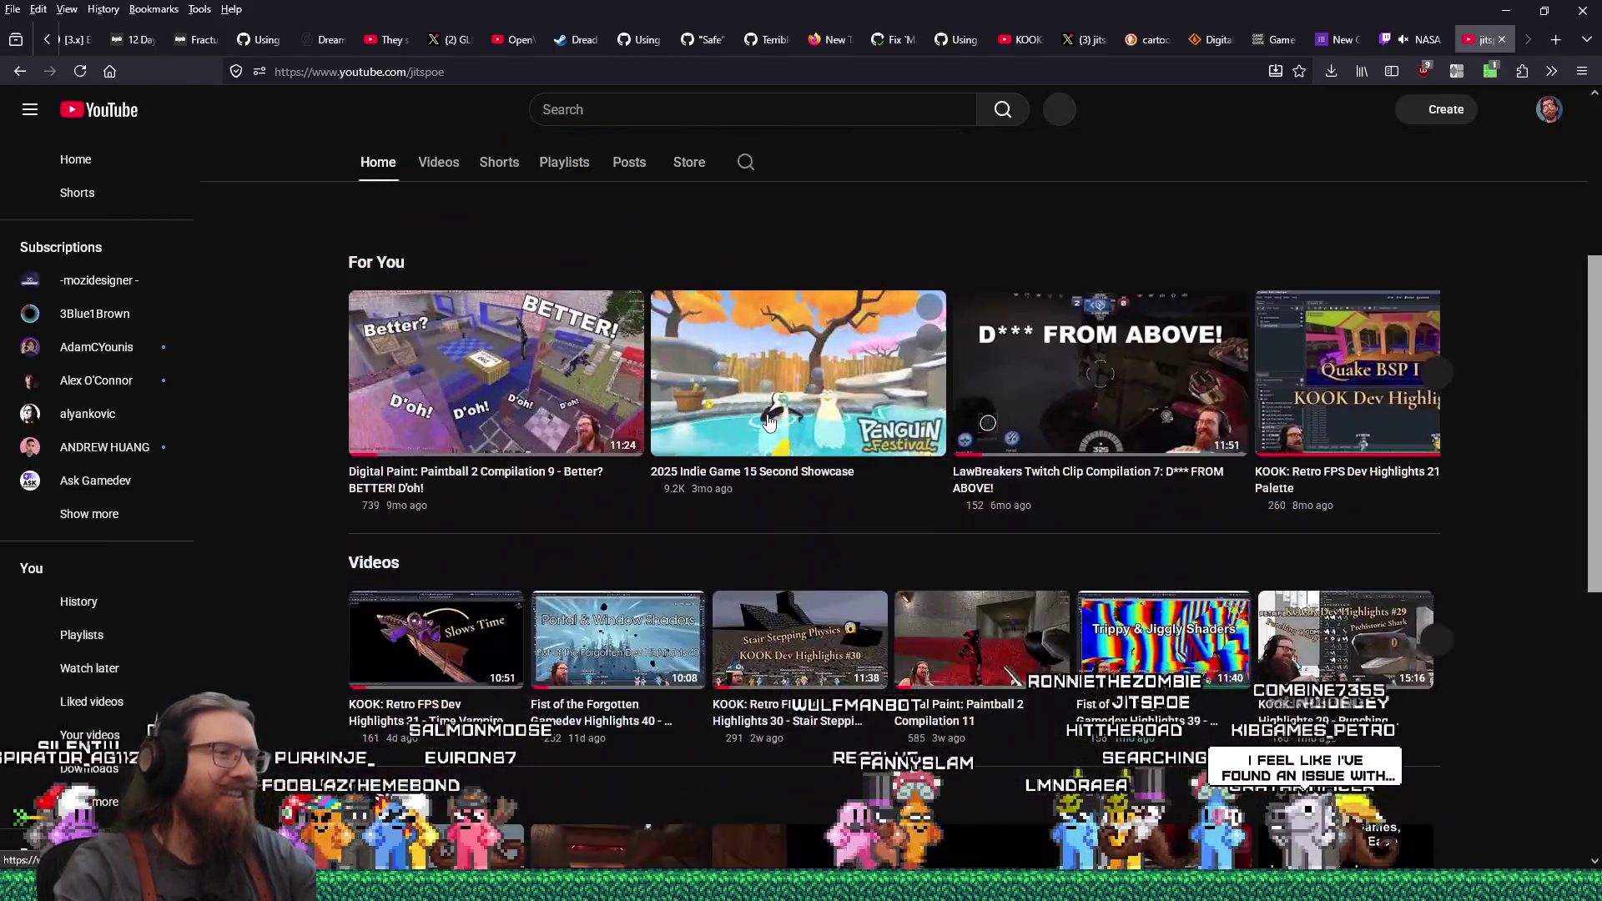
scroll(768, 422, "down", 5)
scroll(768, 422, "down", 2)
scroll(767, 418, "down", 2)
scroll(686, 426, "up", 5)
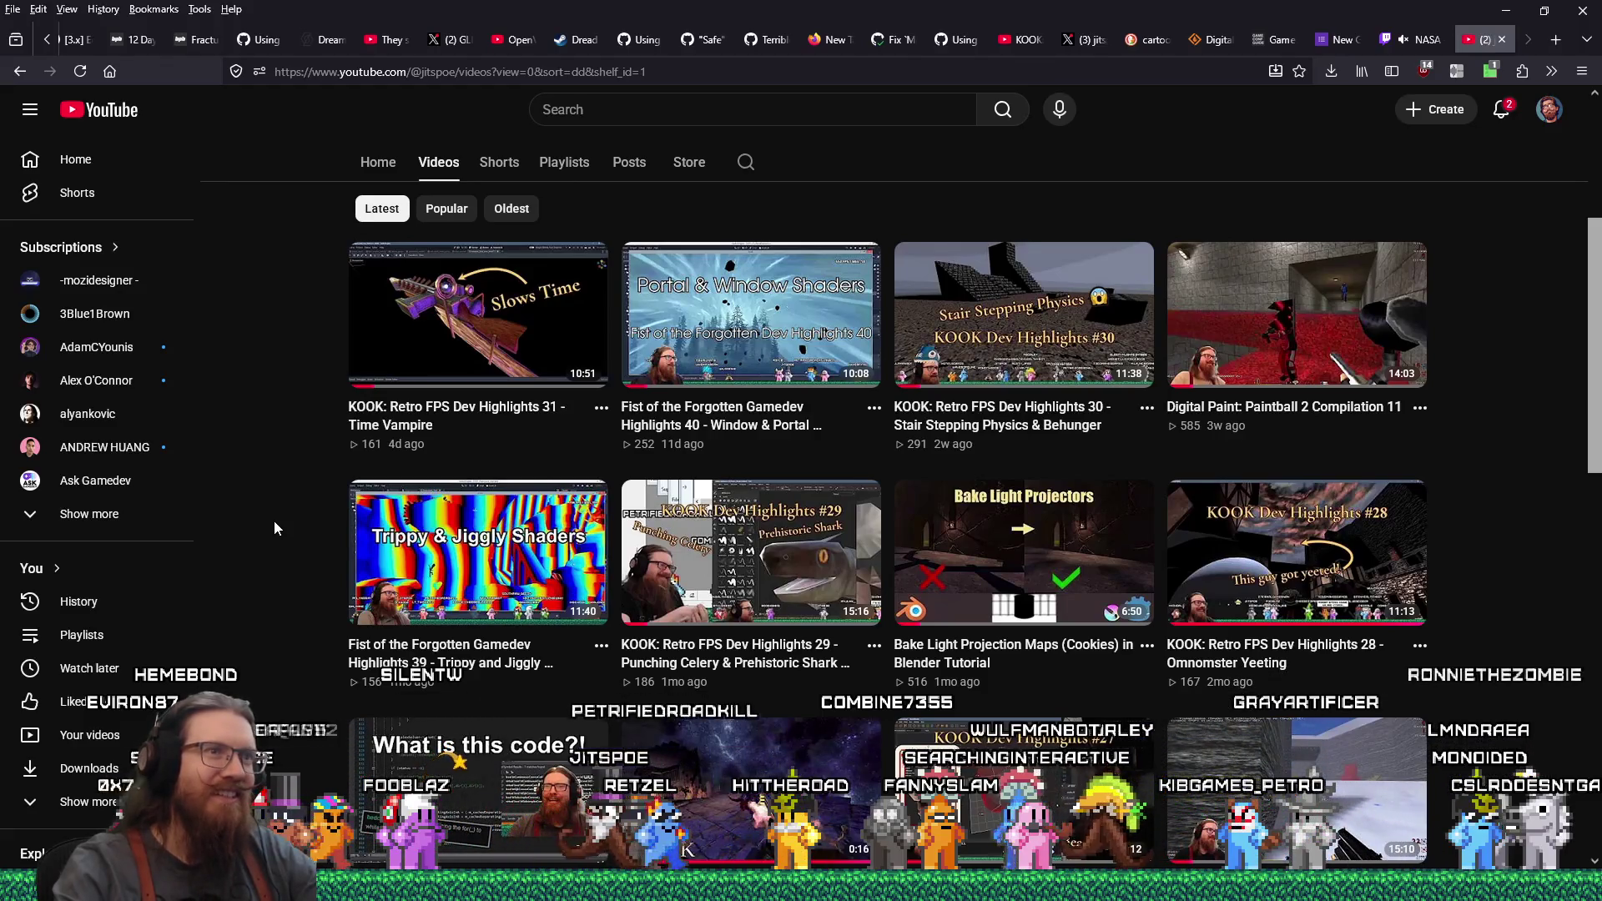
scroll(273, 527, "down", 1)
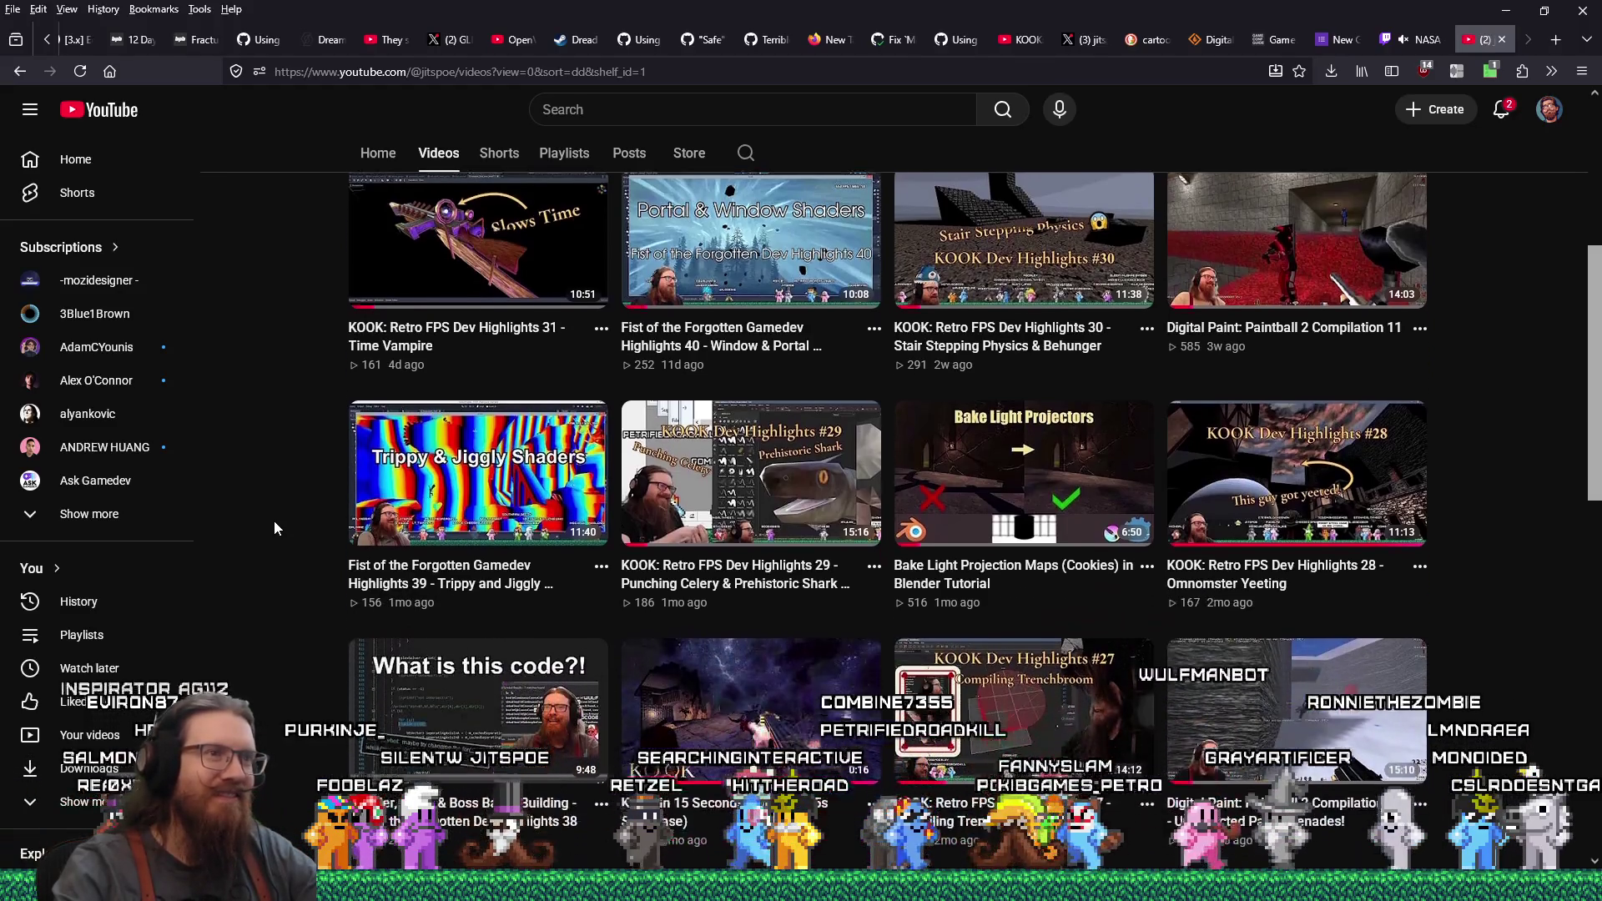
scroll(318, 596, "down", 3)
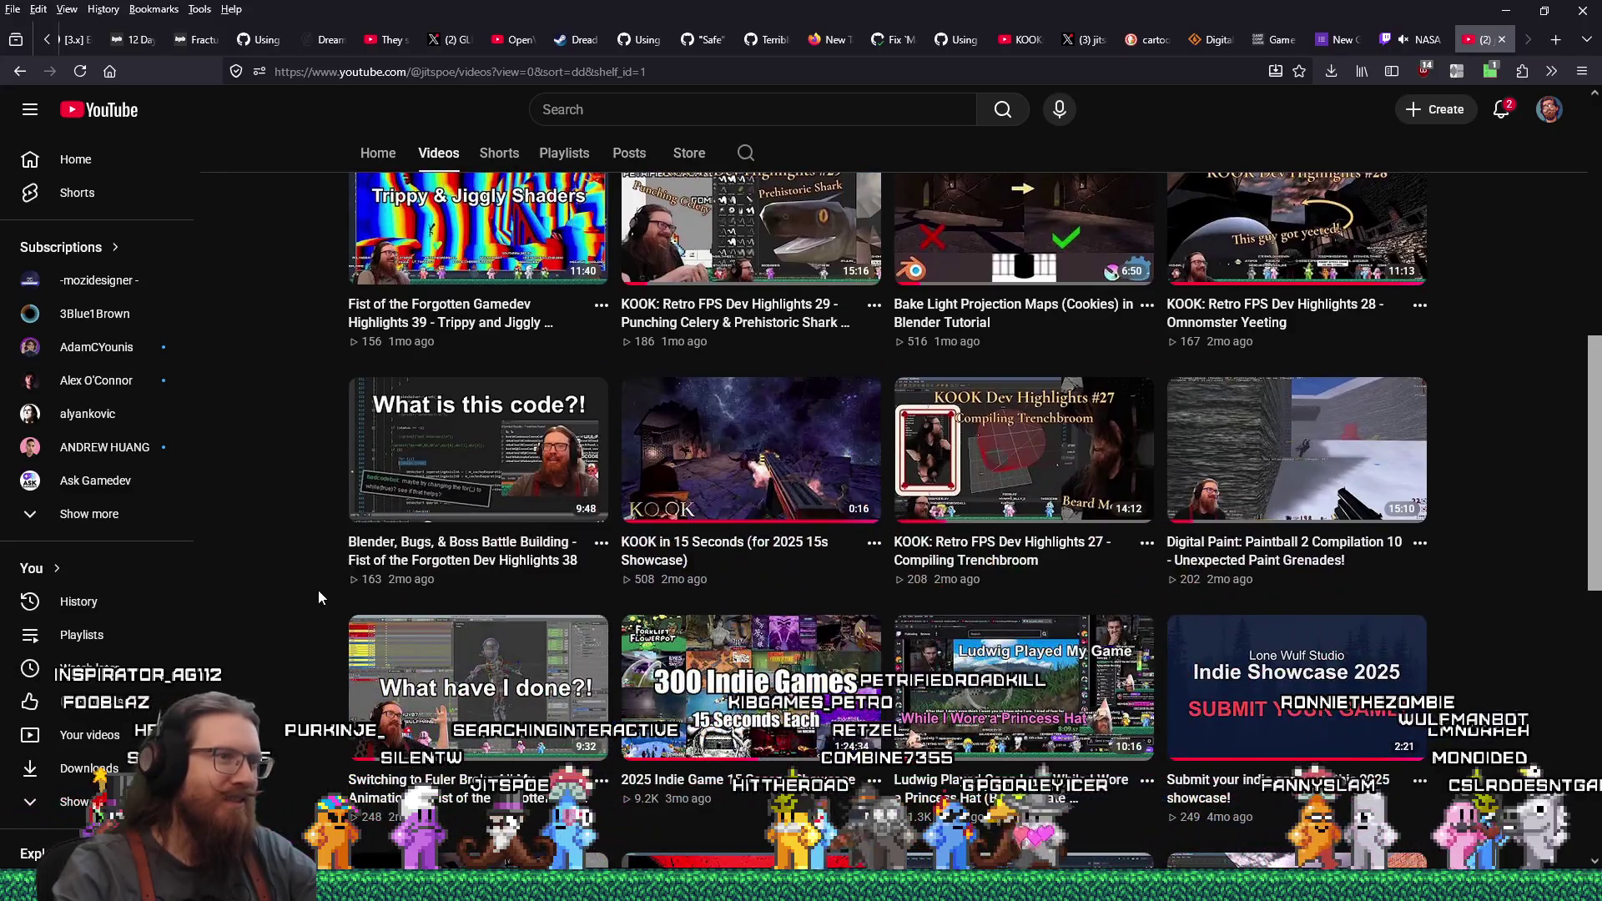
scroll(318, 590, "down", 3)
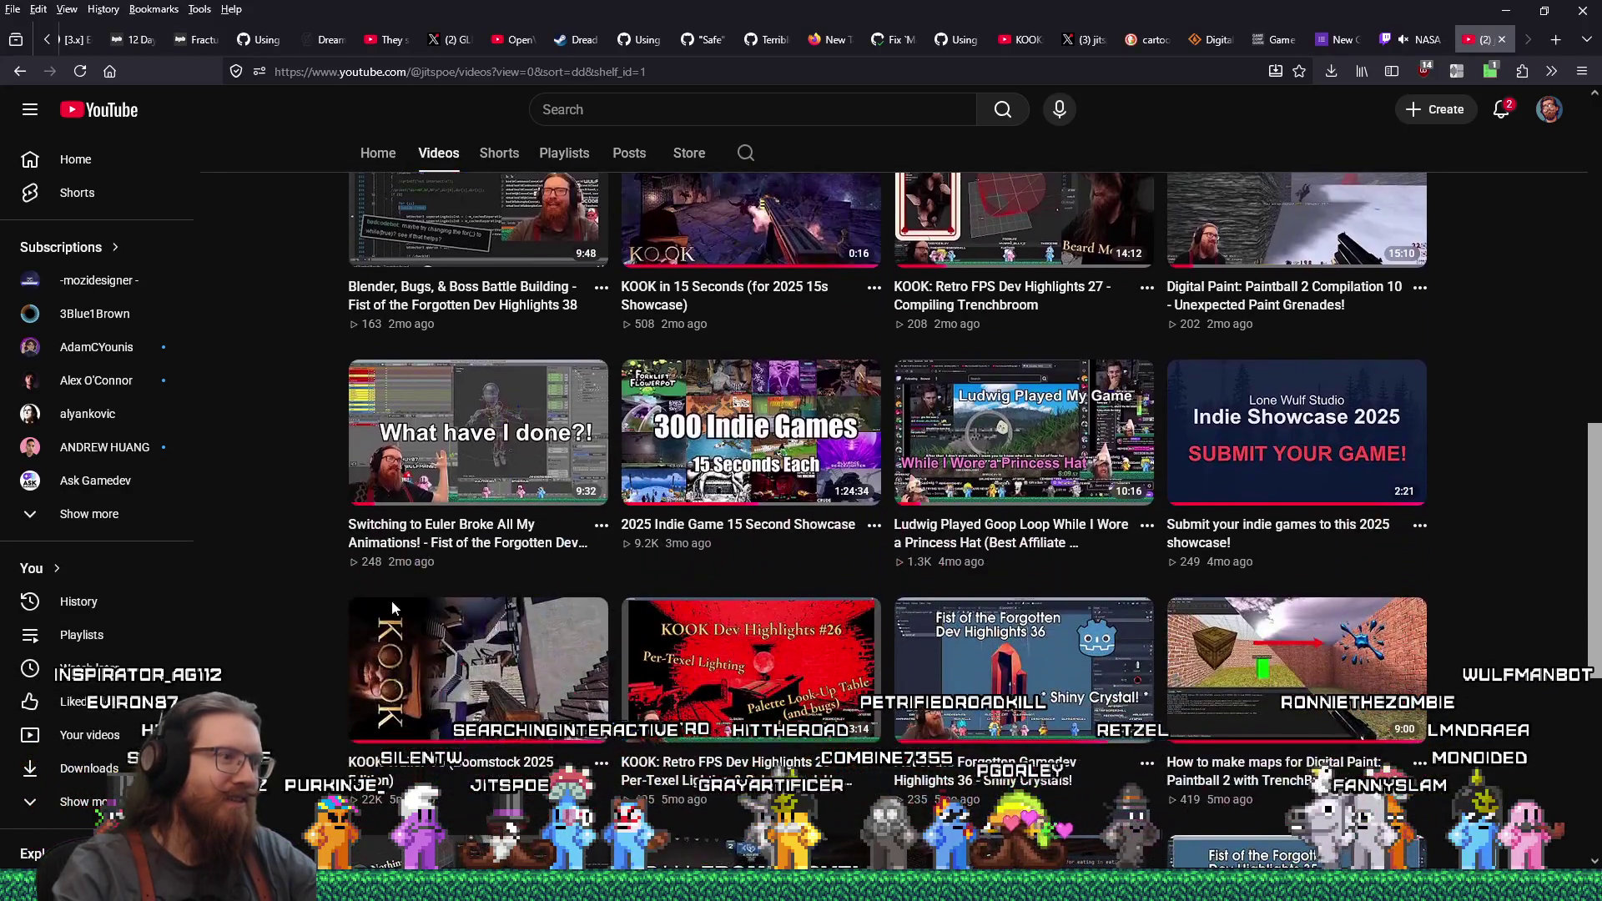
right_click(422, 622)
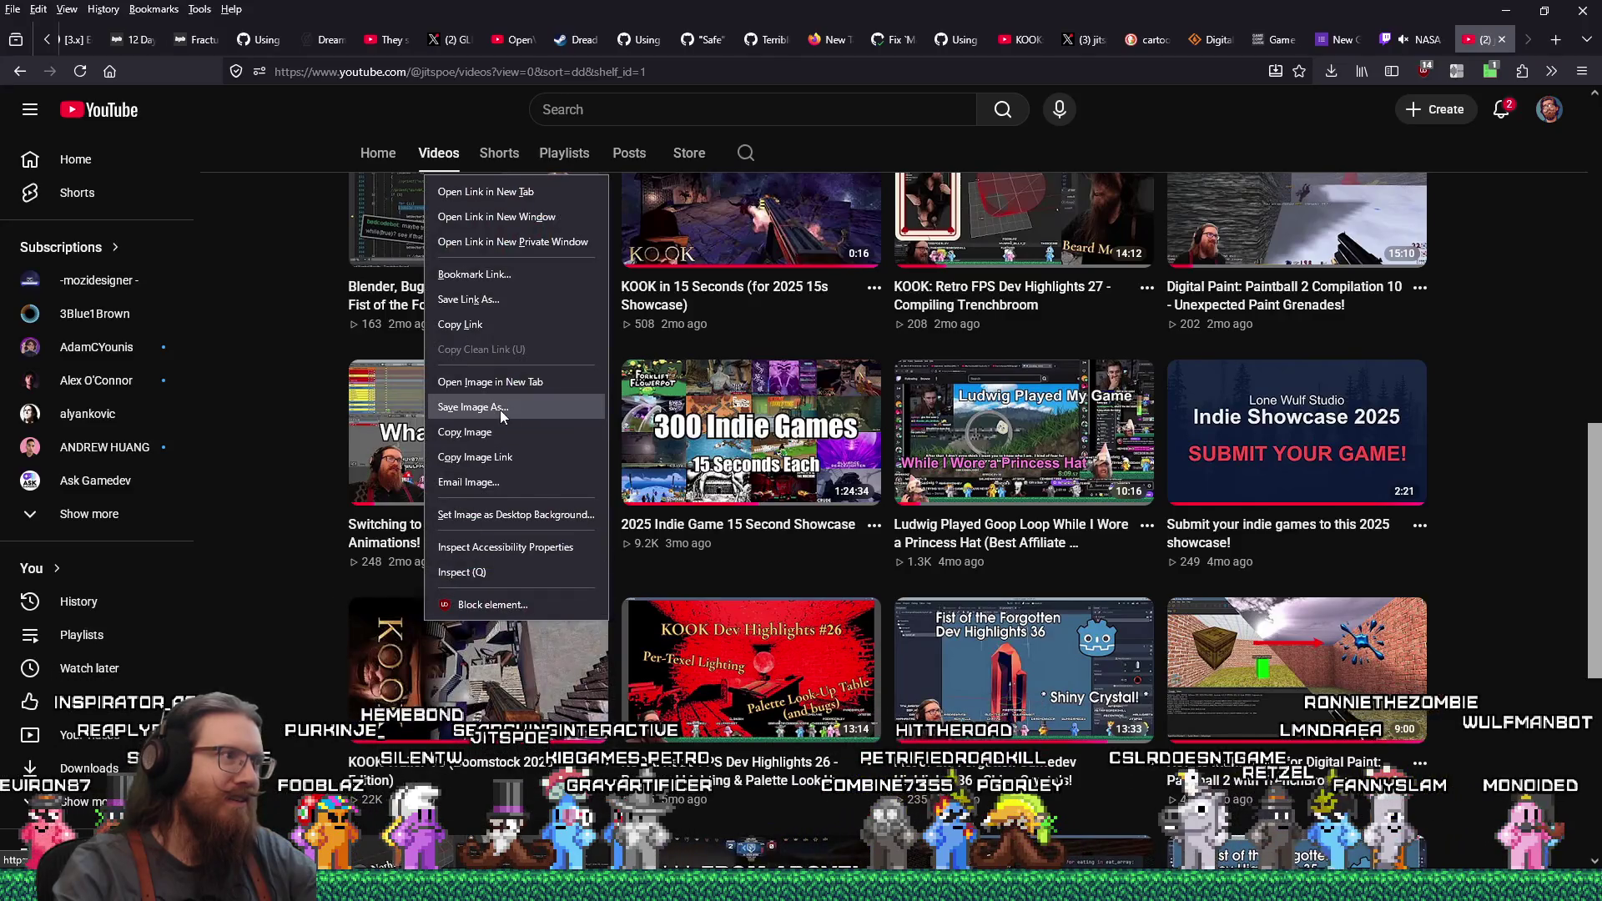
key("Escape")
Open the KOOK trailer, cut its URL from the address bar, and close the YouTube tab
left_click(493, 431)
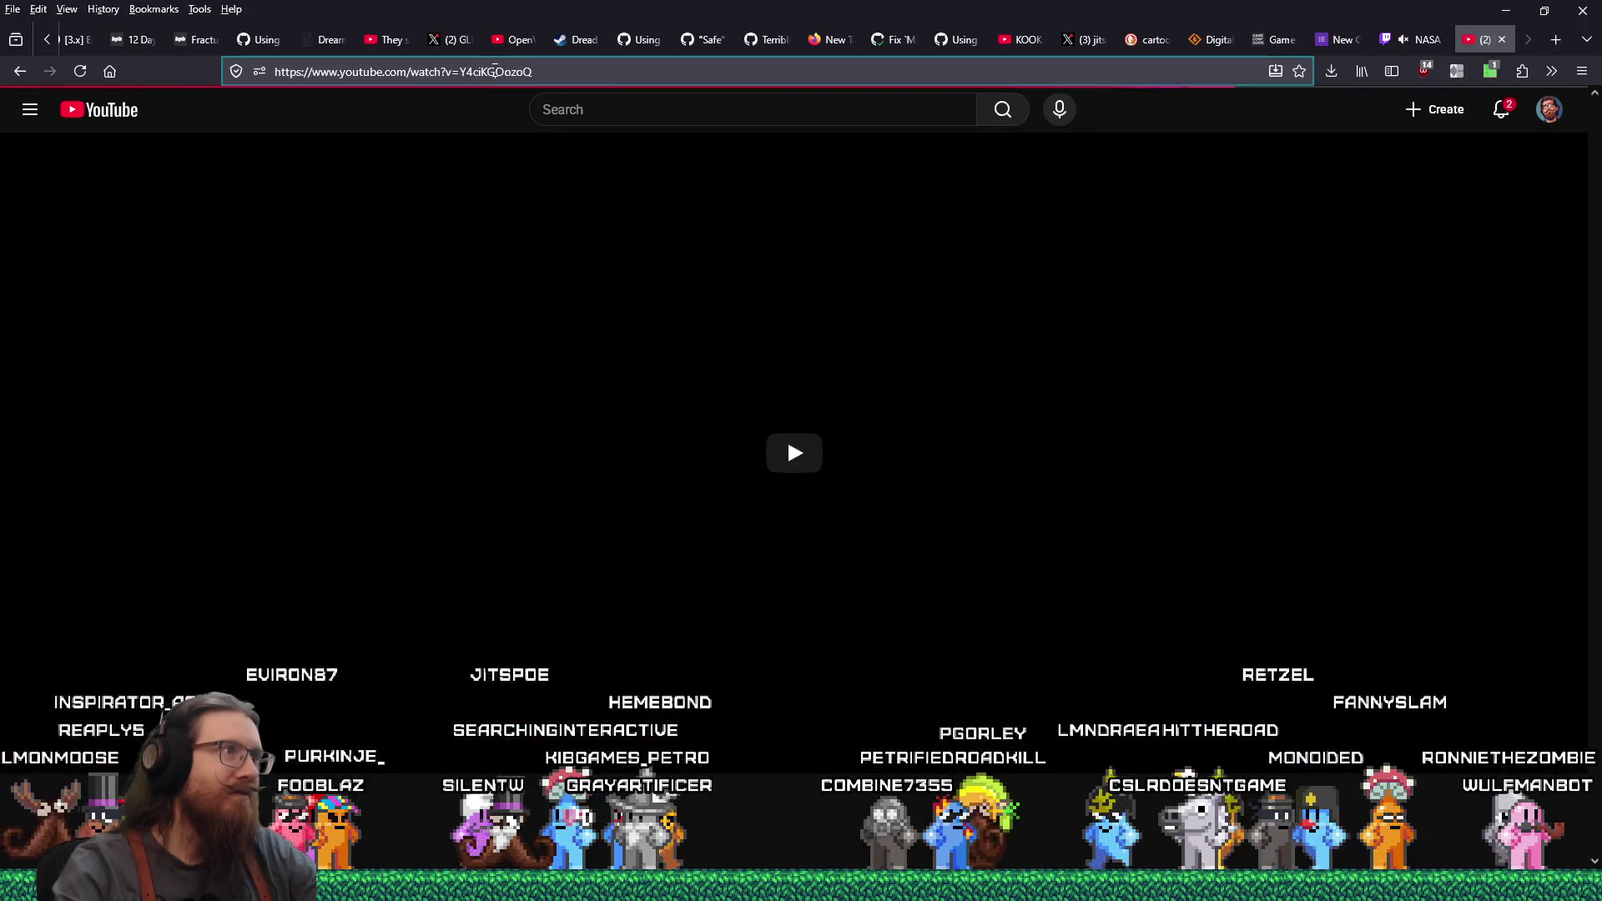
right_click(498, 71)
left_click(533, 145)
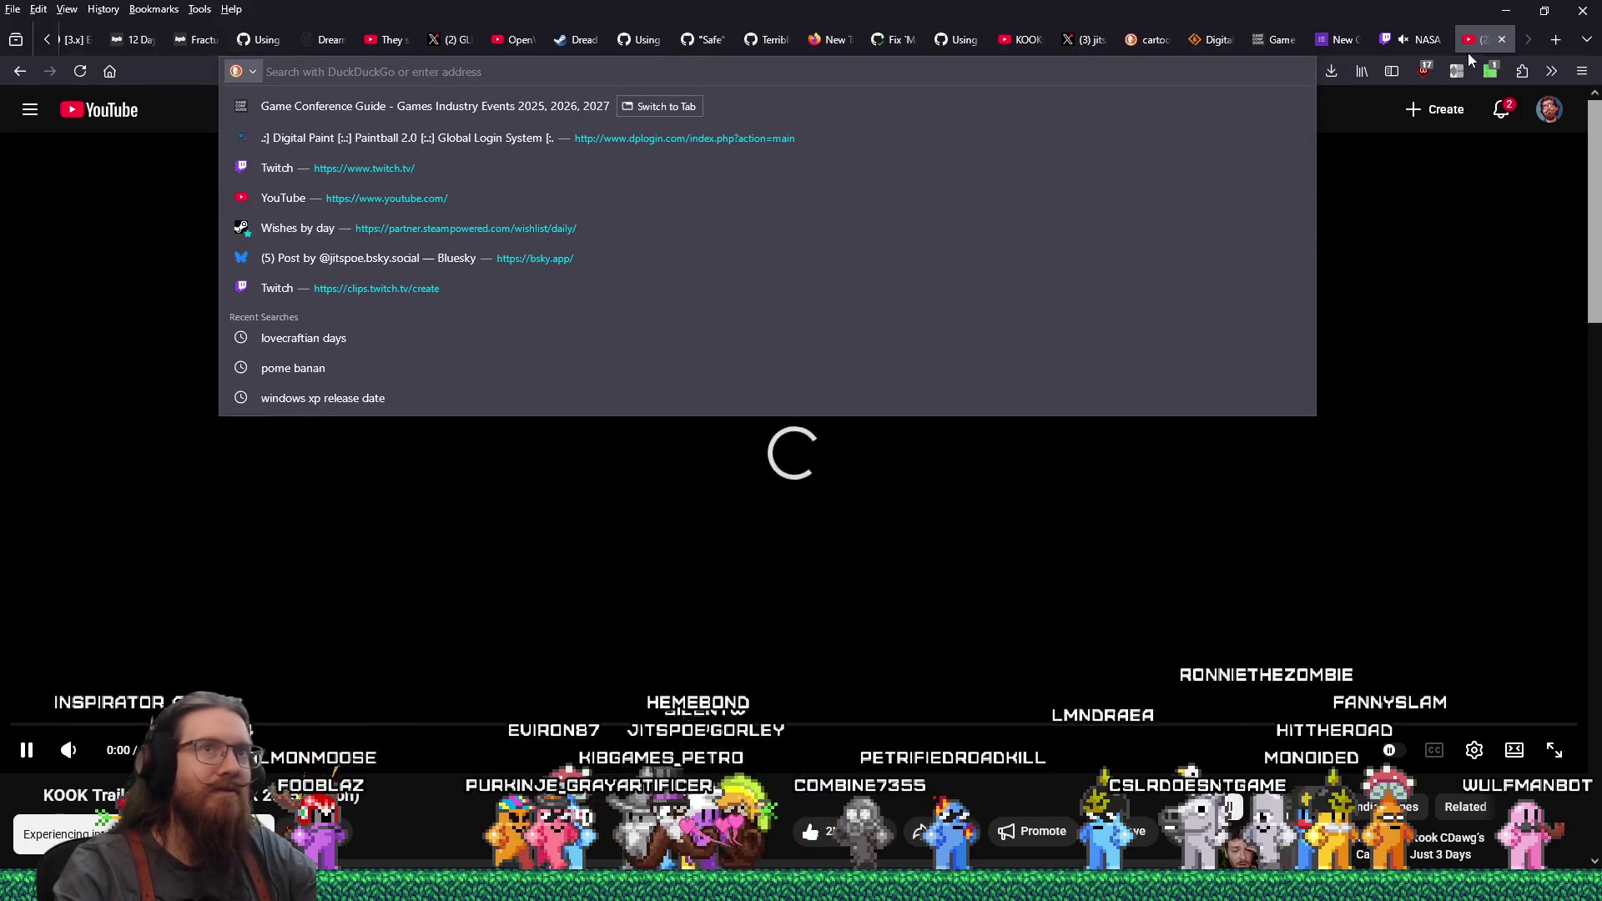
left_click(1504, 38)
Paste the KOOK trailer link into Trailer/Game Footage and enter 'Lone Wulf Studio' as Developer/Studio Name
right_click(636, 623)
left_click(706, 420)
left_click(676, 742)
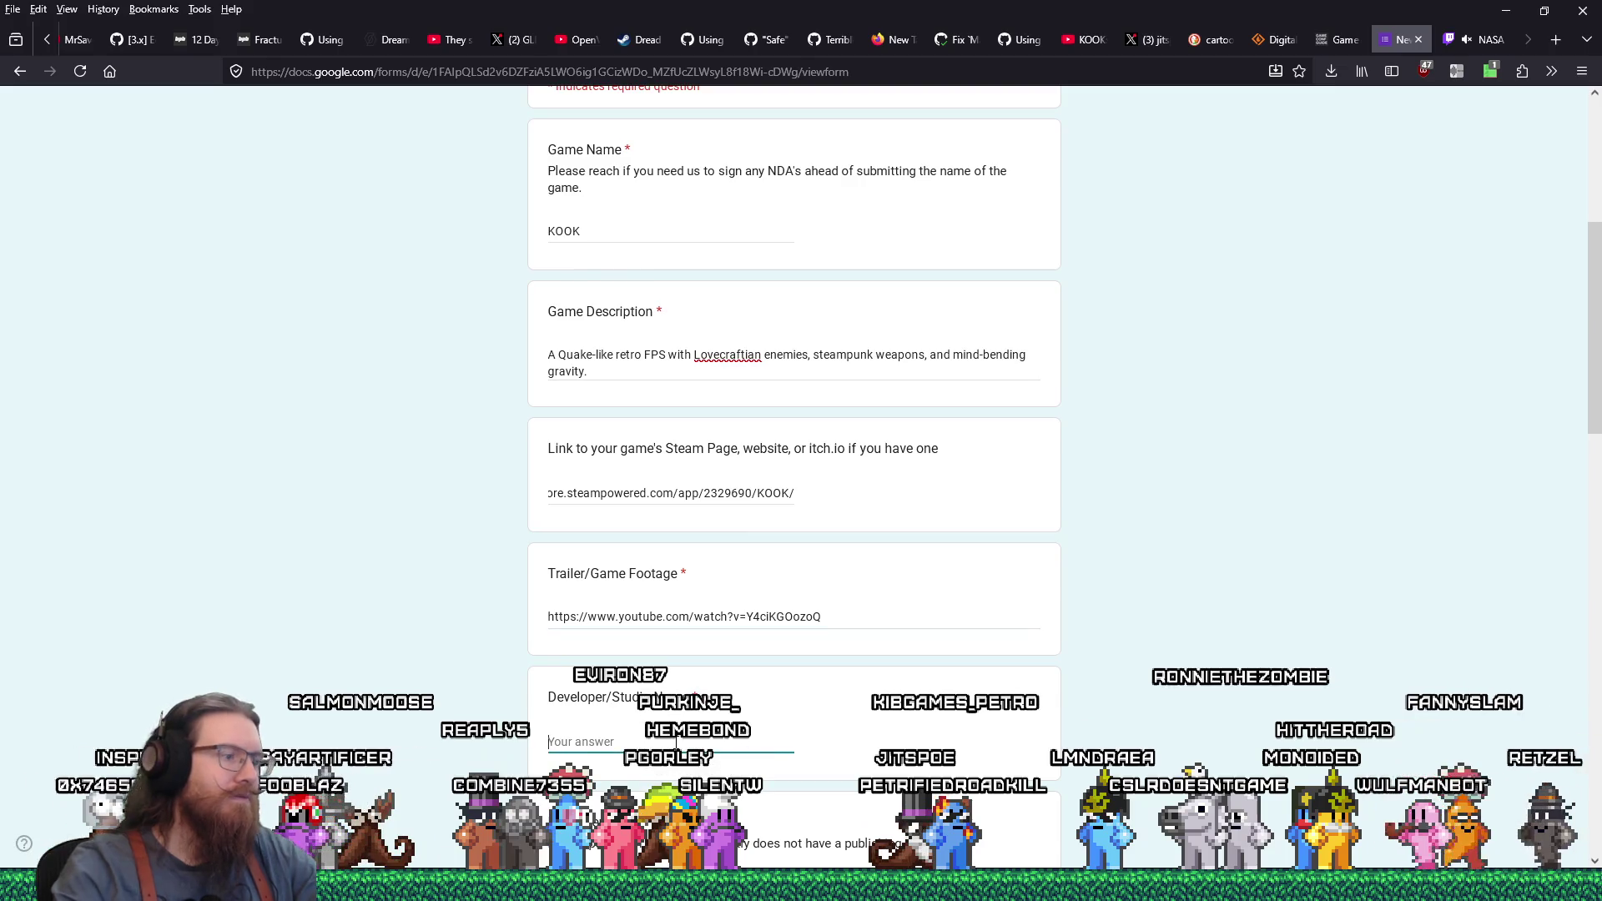
type("Lone Wulf S")
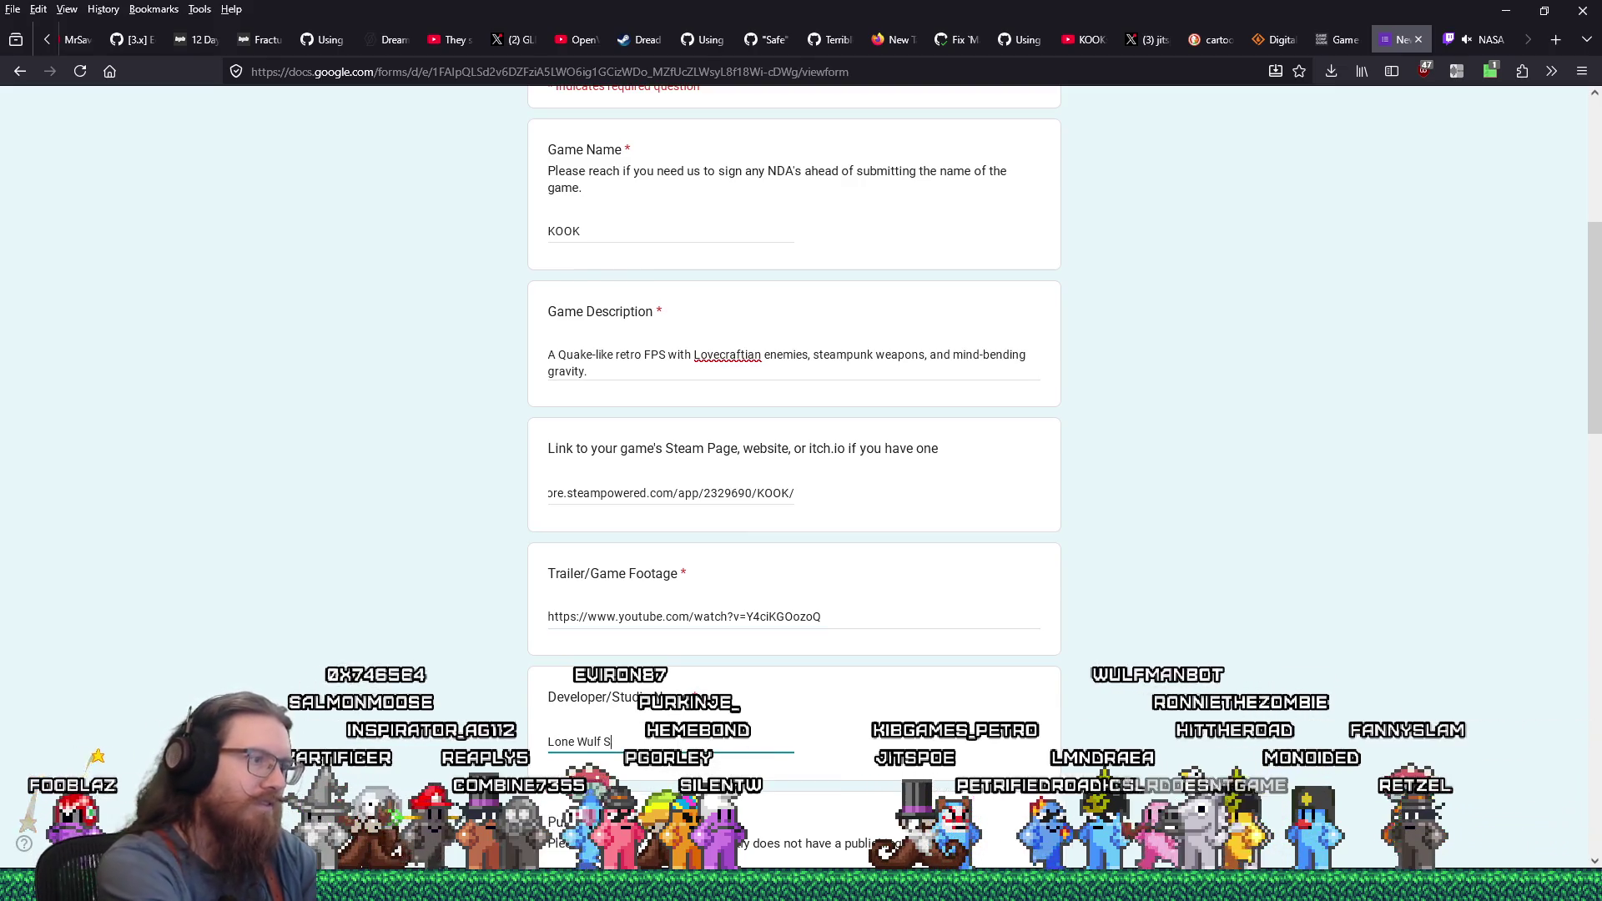
type("tudio LLC")
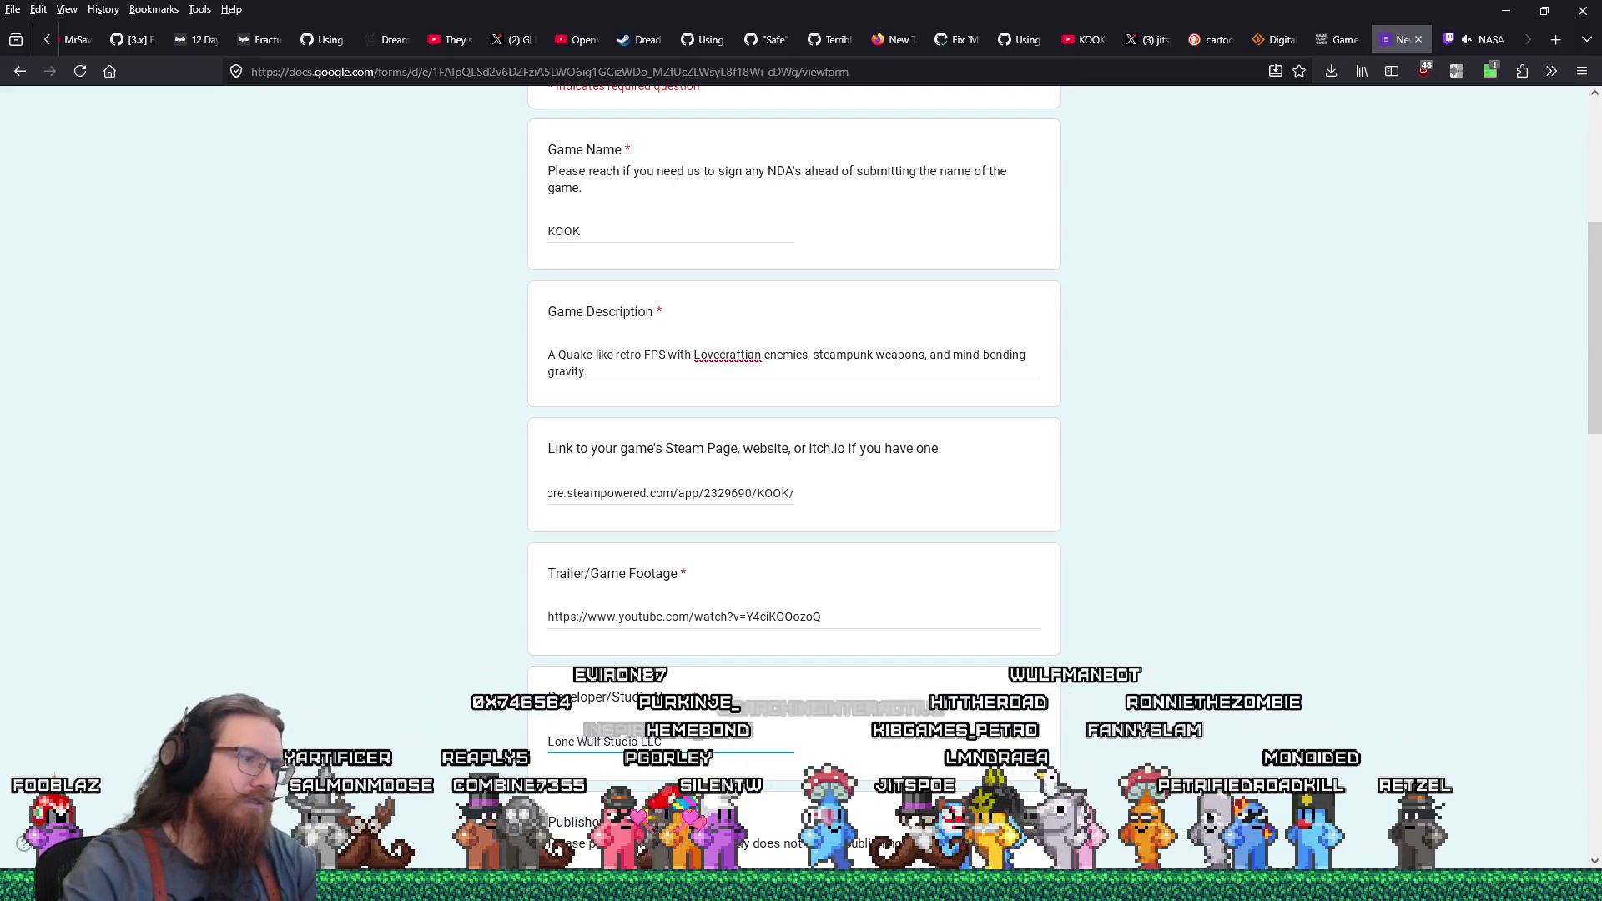
scroll(690, 713, "down", 2)
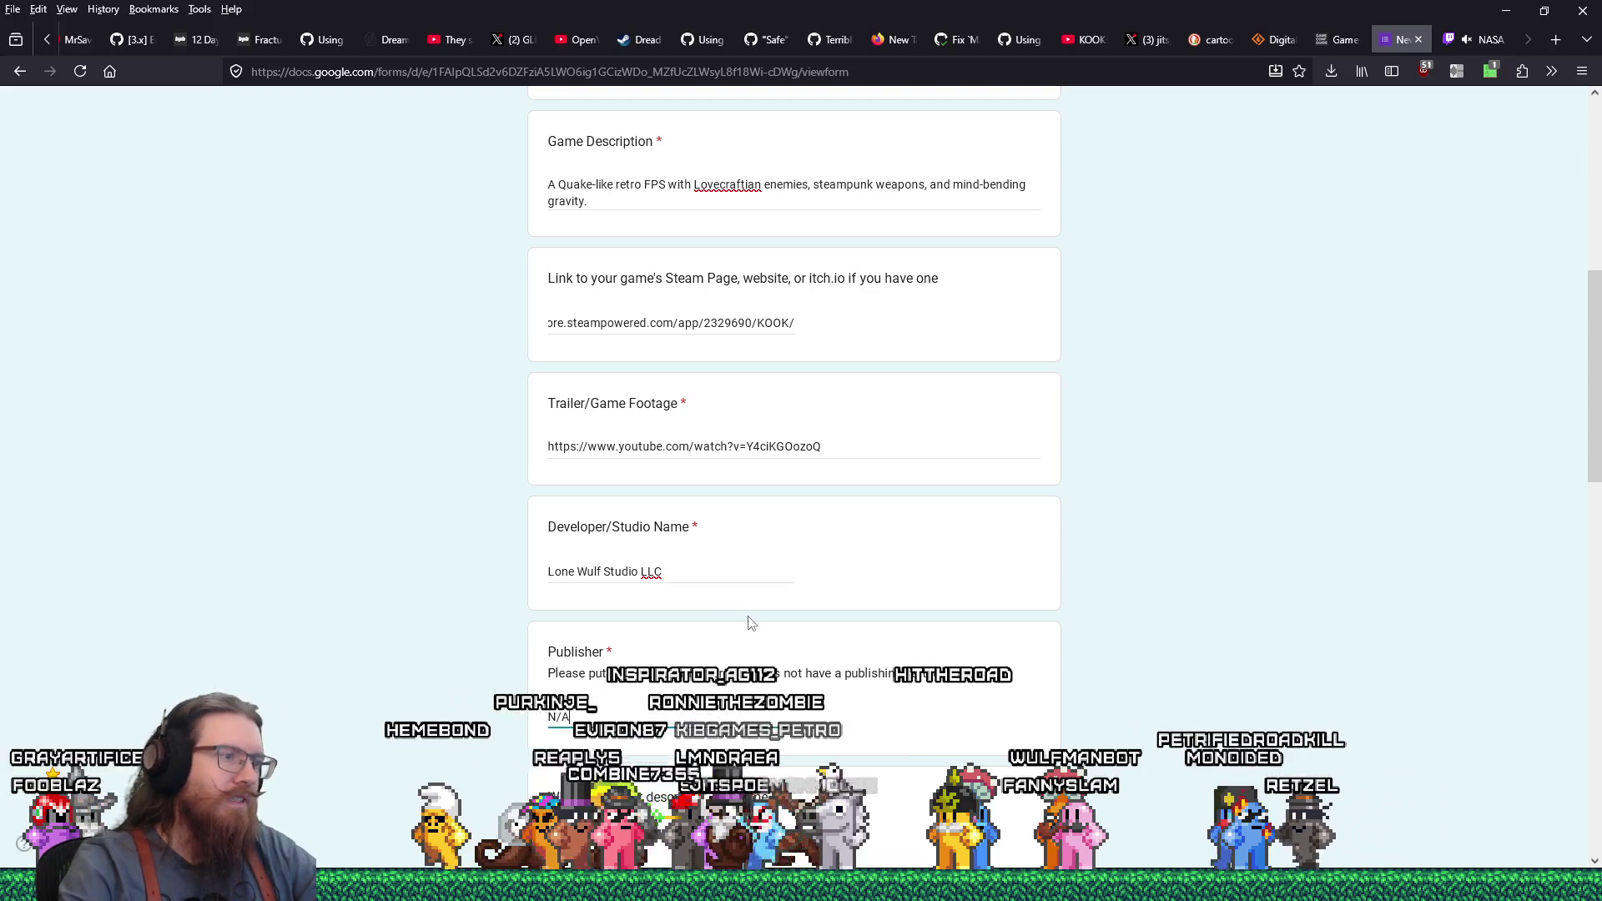
scroll(750, 622, "down", 3)
scroll(626, 613, "down", 5)
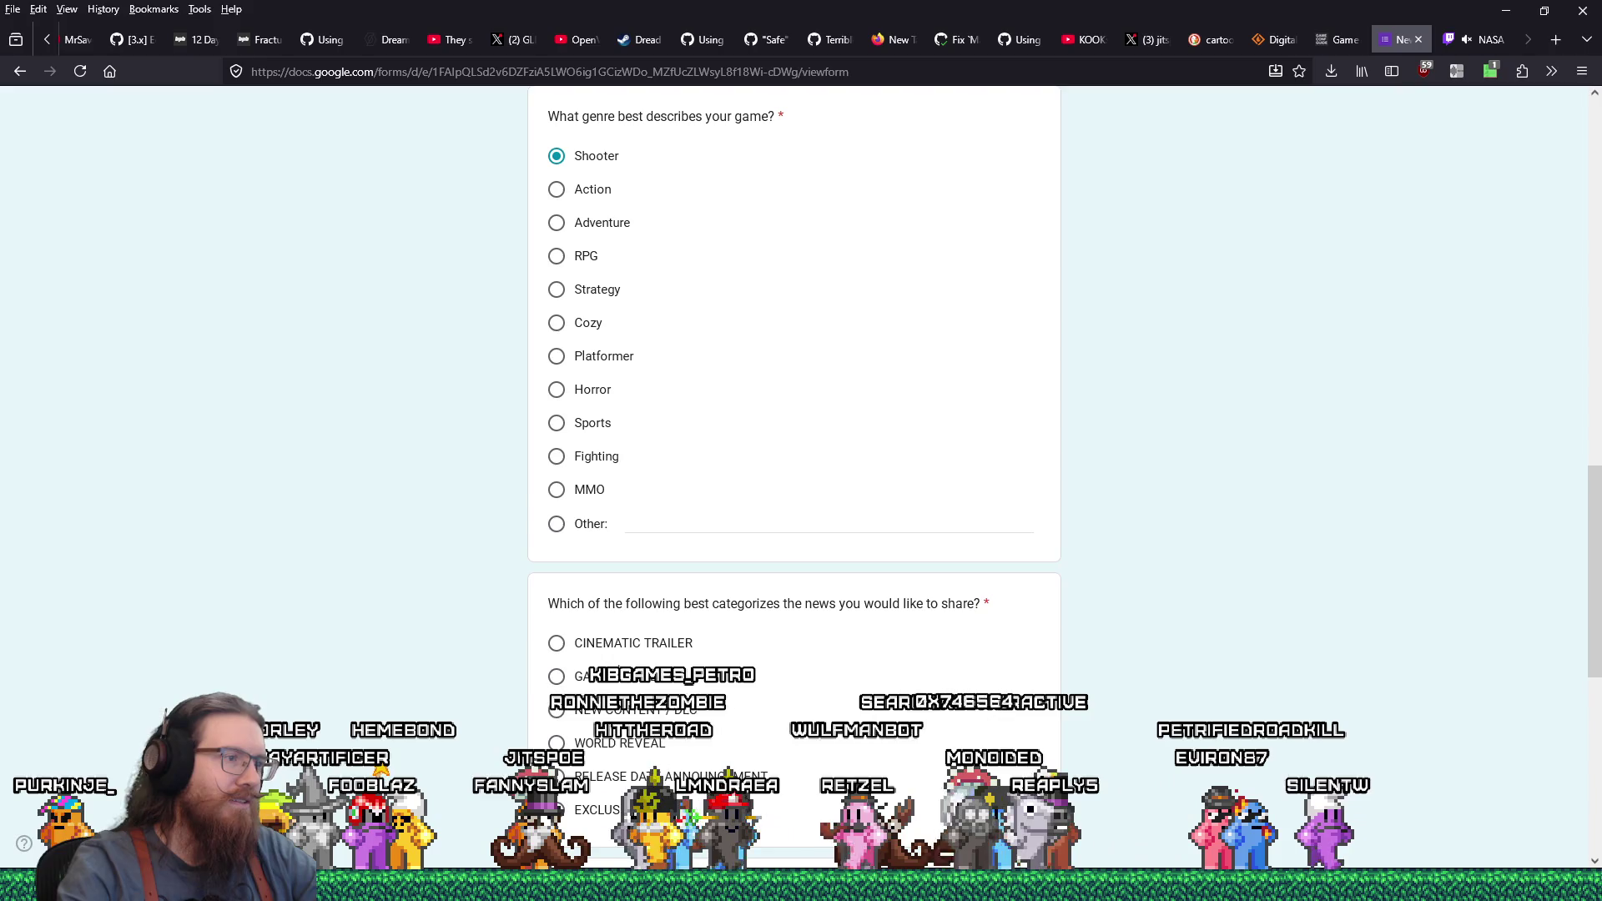
Scroll back to the form's title and open the window switcher
left_click_drag(1595, 647, 1562, 171)
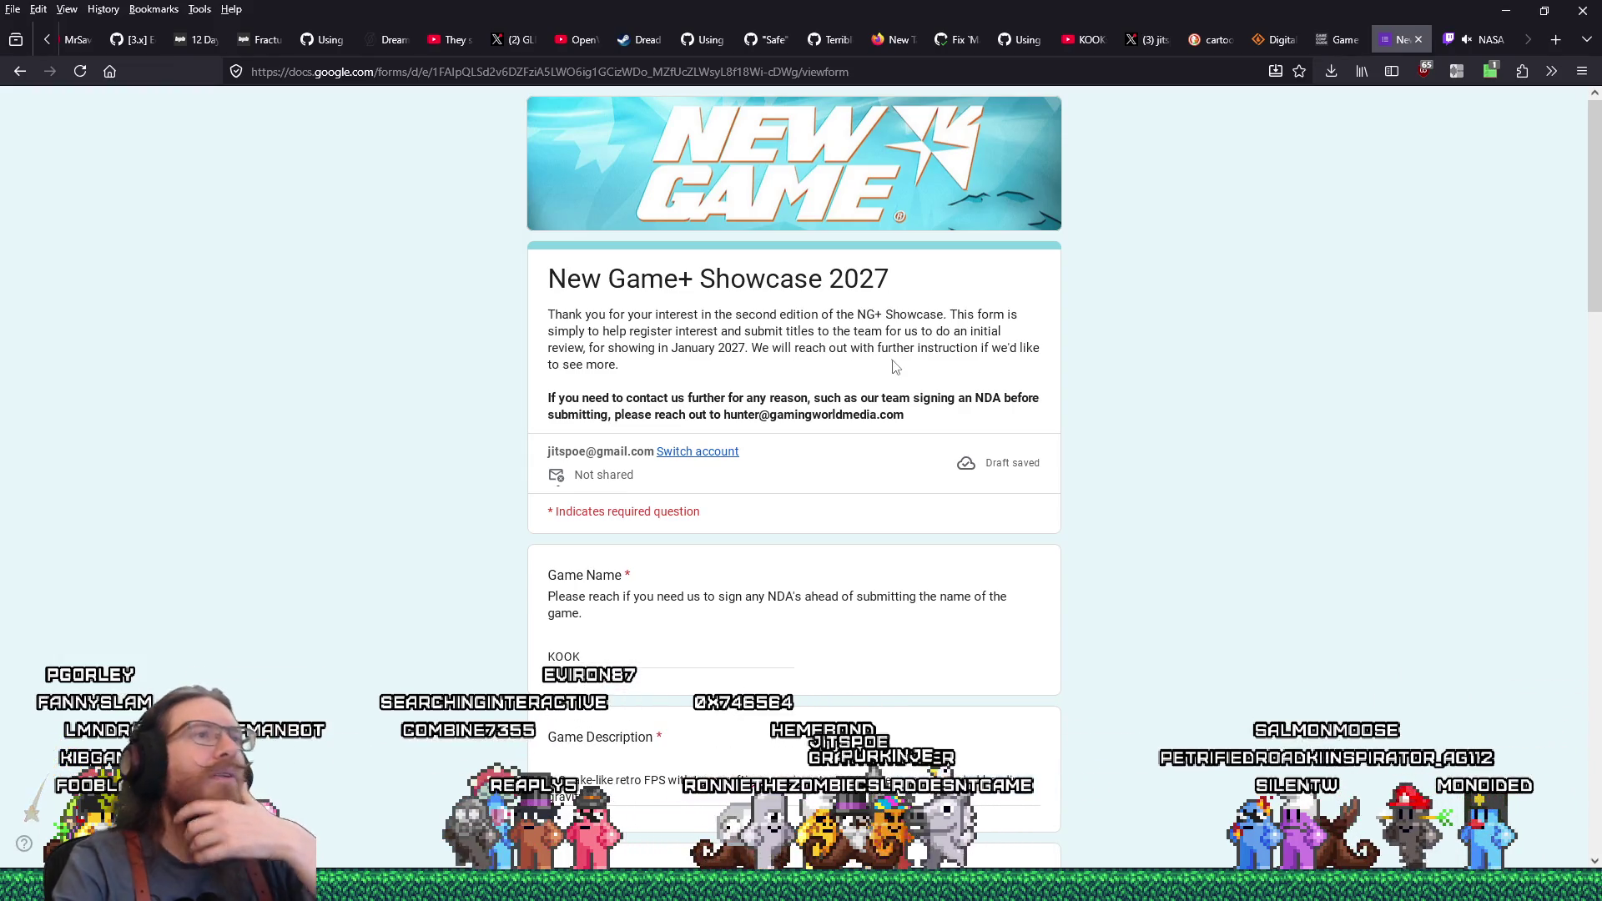
key("alt+Tab")
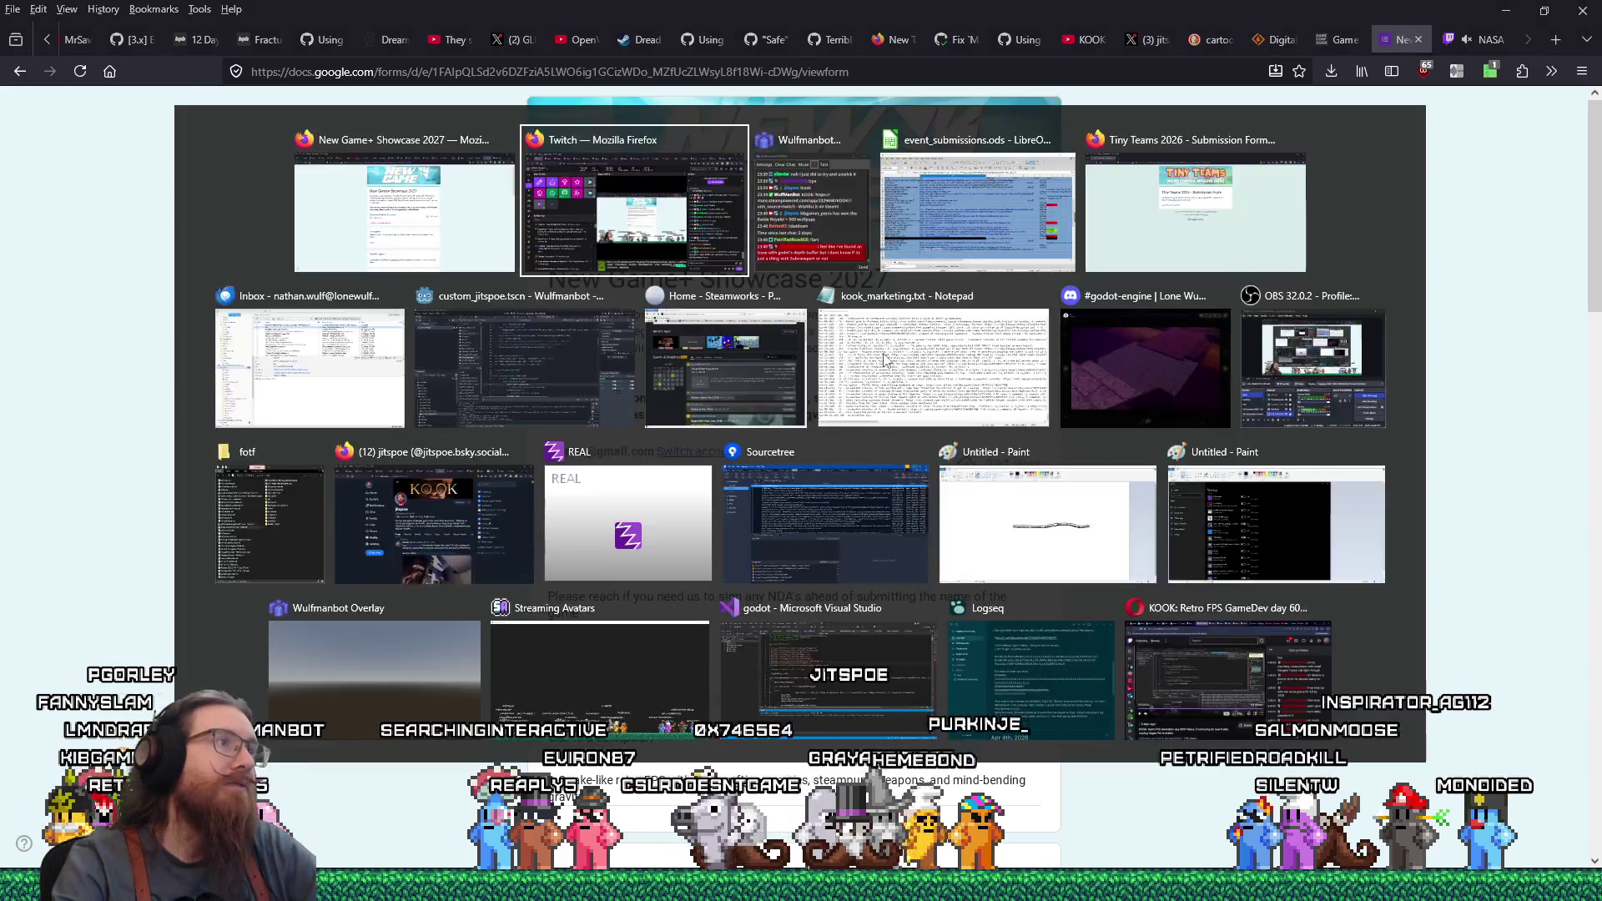
In event_submissions, log A61 as New Game + (Jan 2027), correcting the year from 2026
key("alt+Tab")
left_click(369, 658)
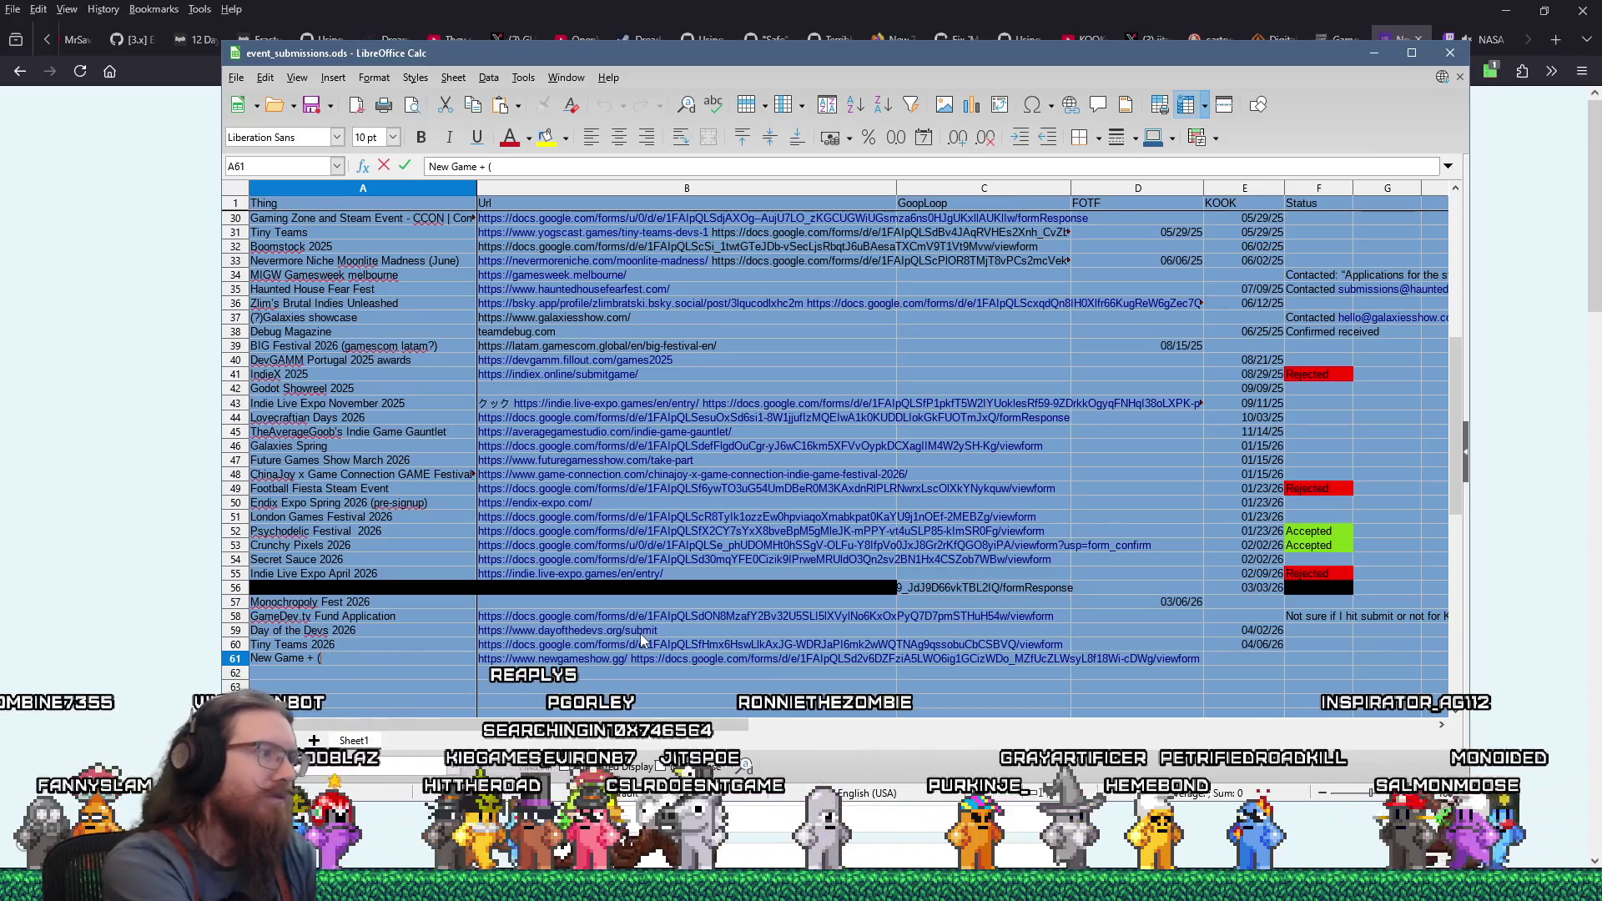
type("Jan 2026)")
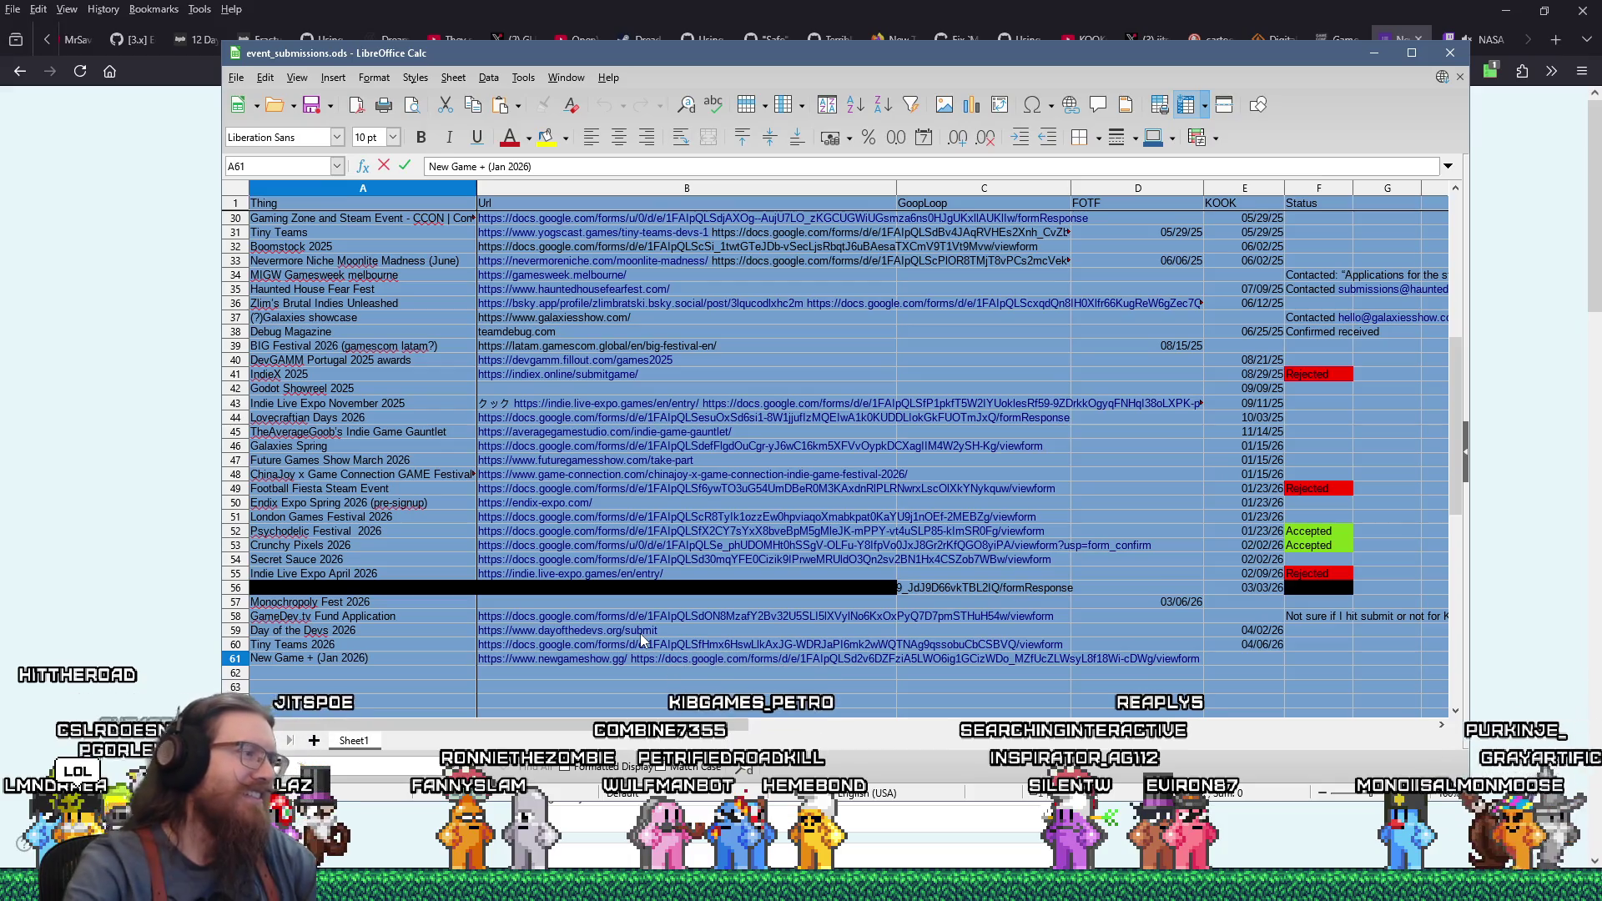
left_click(365, 658)
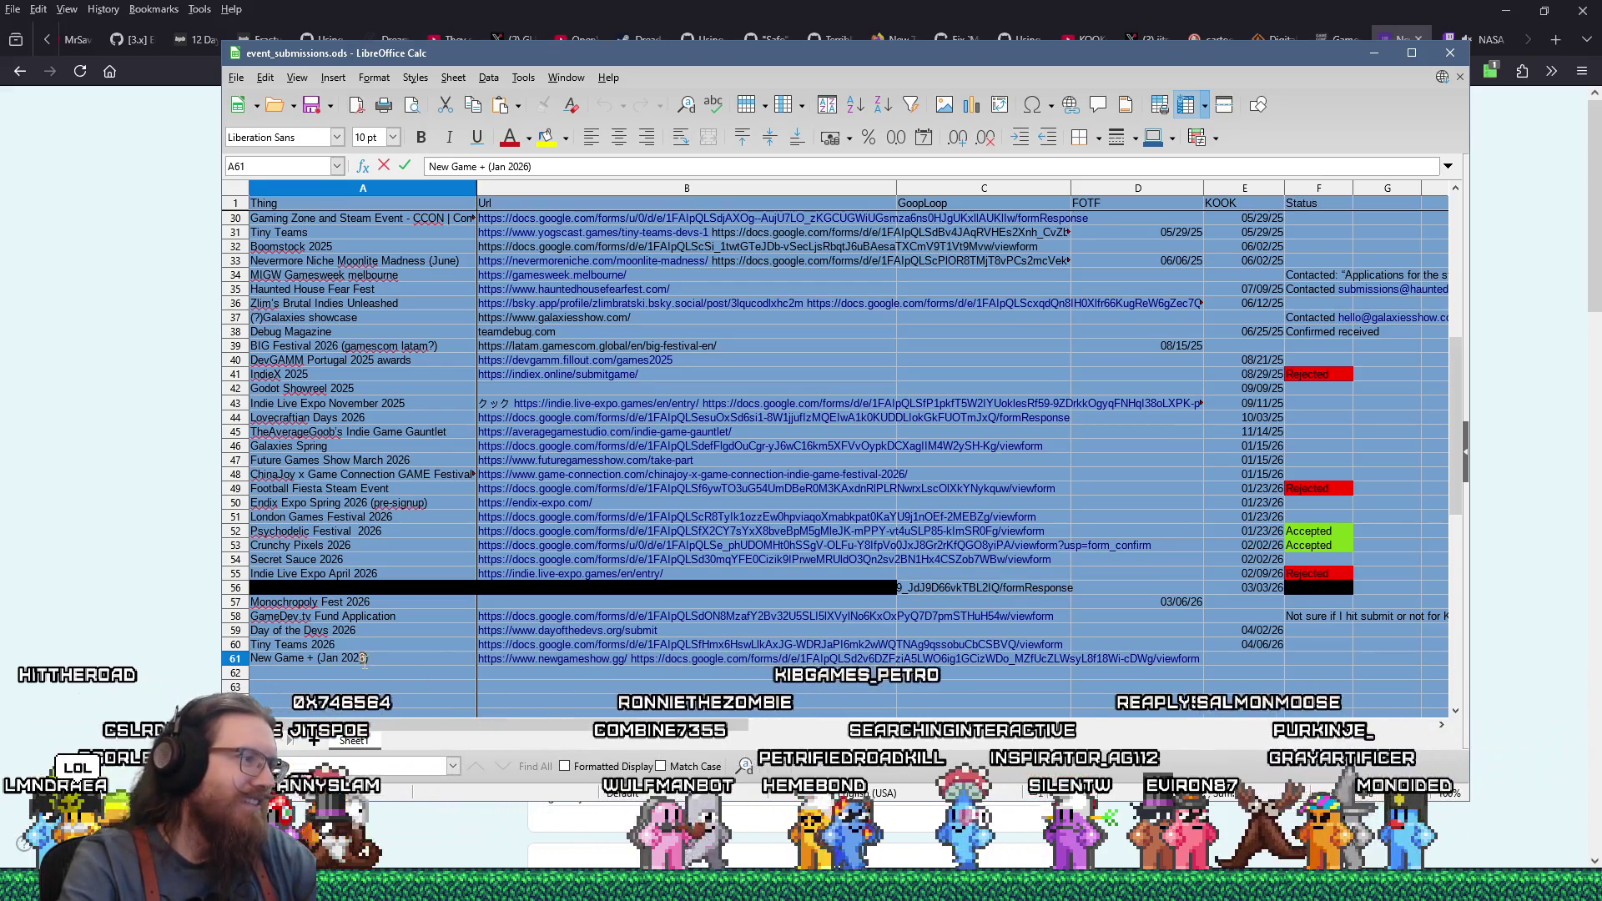
key("BackSpace")
type("7")
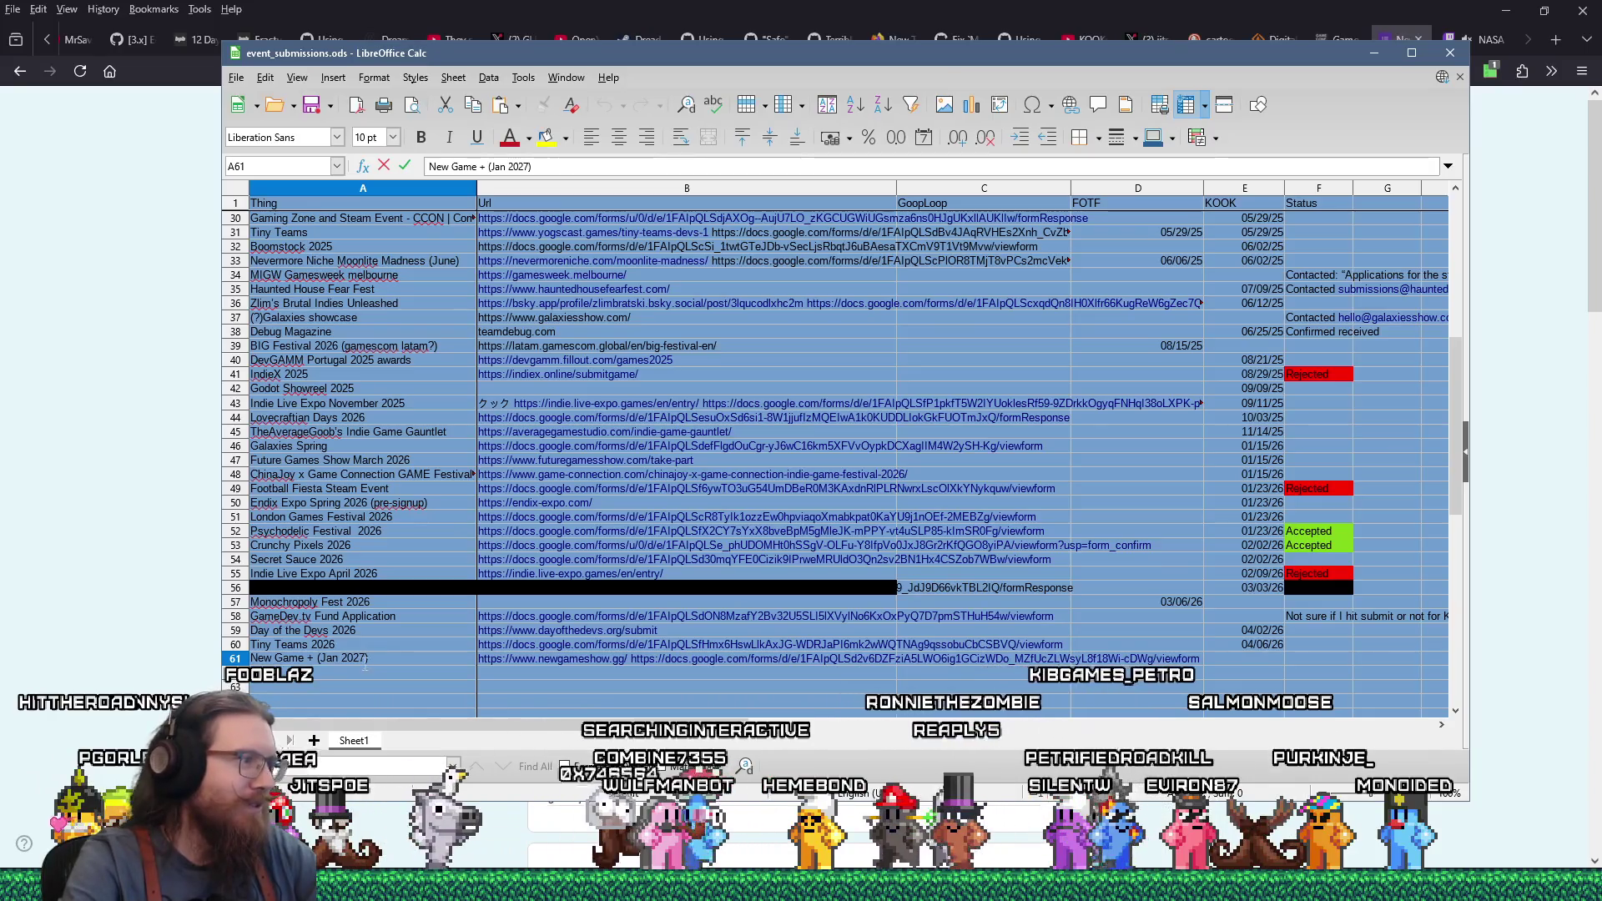
left_click(358, 676)
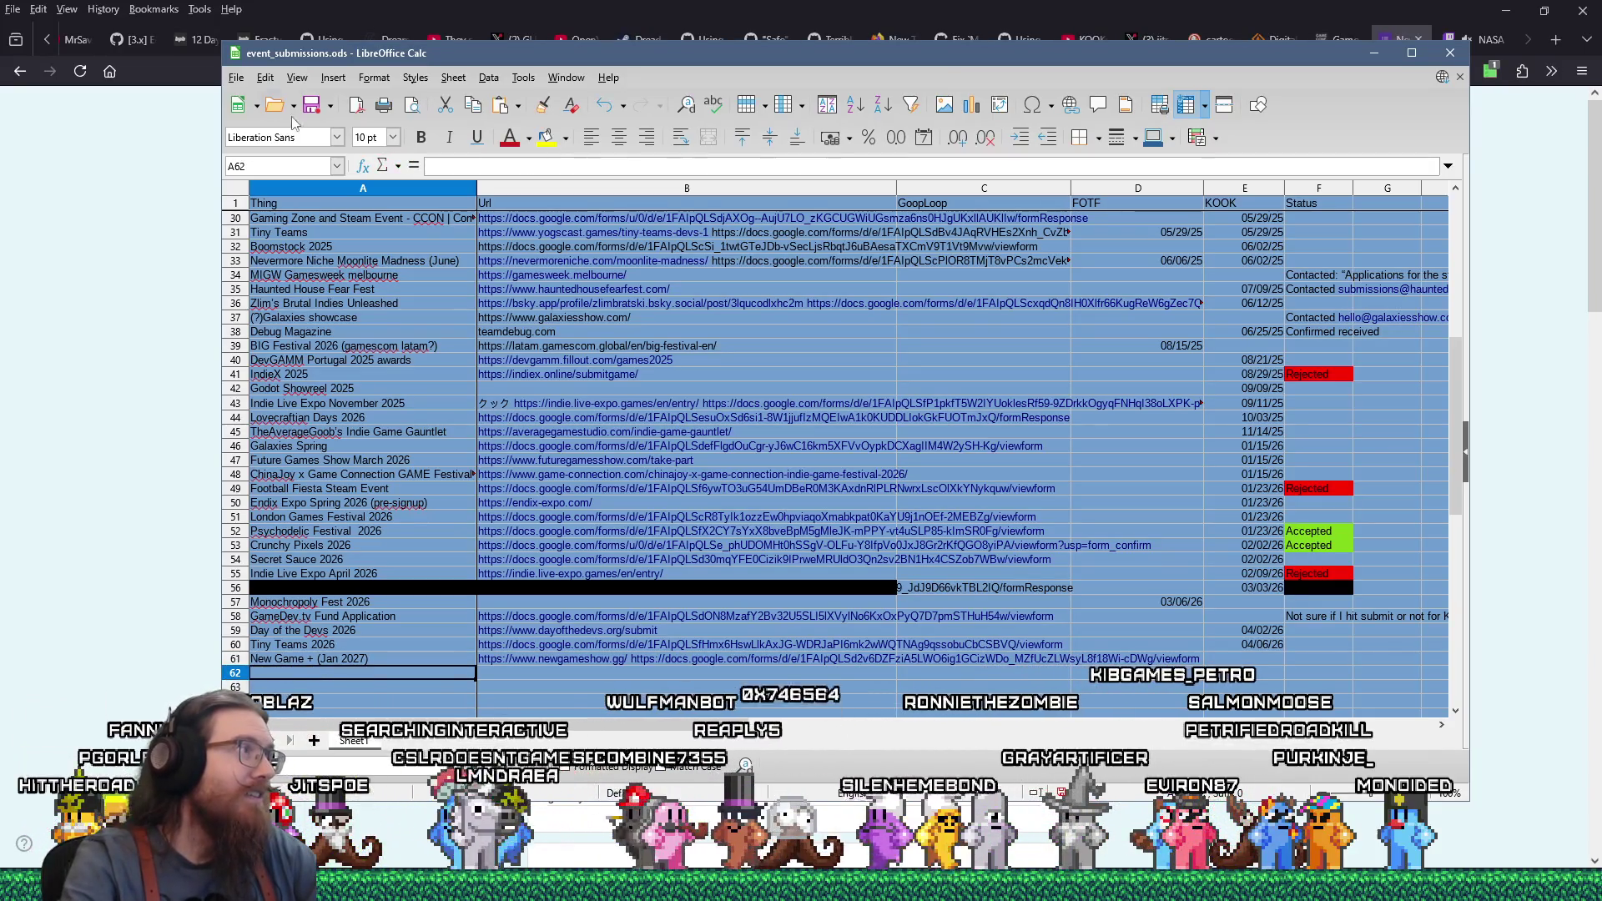
Open and dismiss the recent documents list, then bring the showcase form back to front
left_click(293, 106)
left_click(312, 104)
left_click(164, 207)
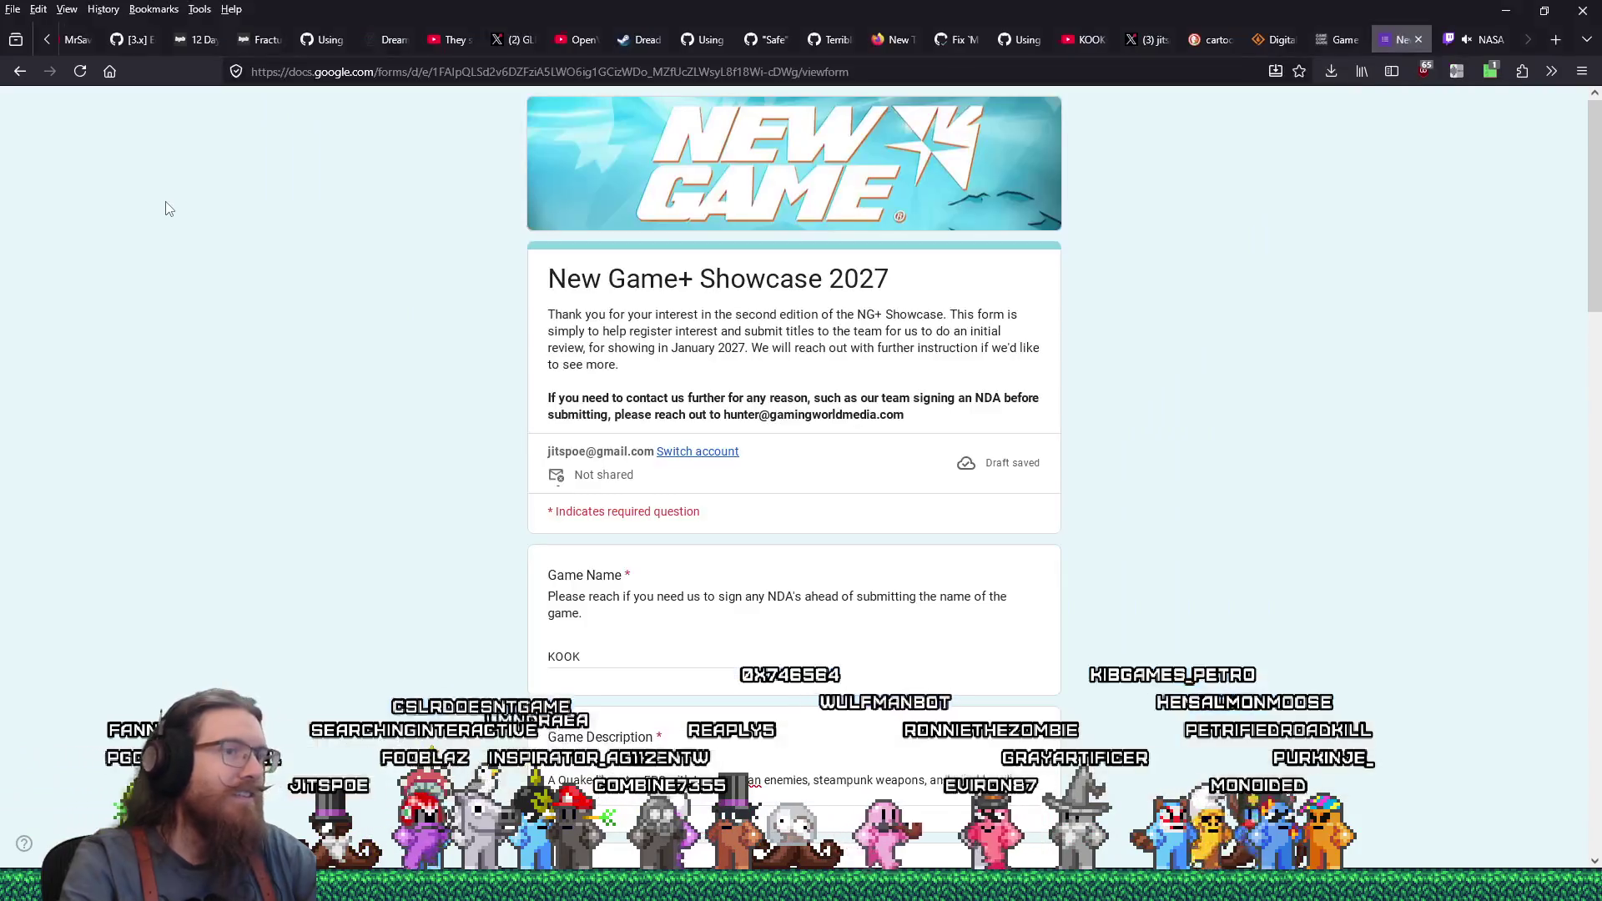
Scroll the New Game+ Showcase 2027 form down to the news-category and interview questions
scroll(787, 499, "down", 20)
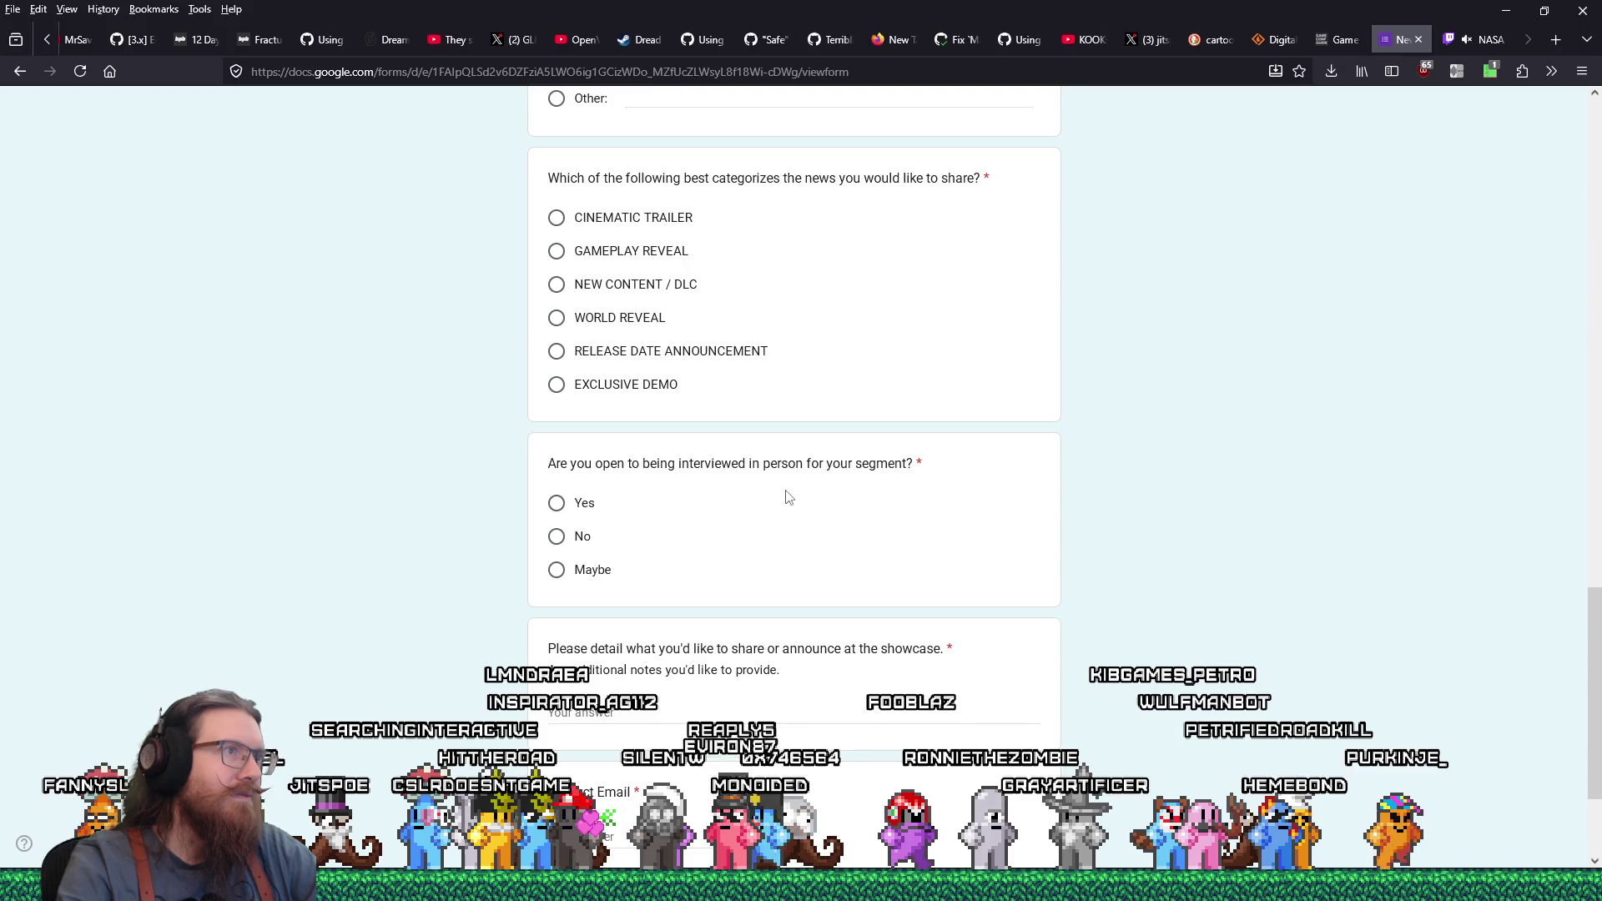
scroll(1549, 347, "up", 20)
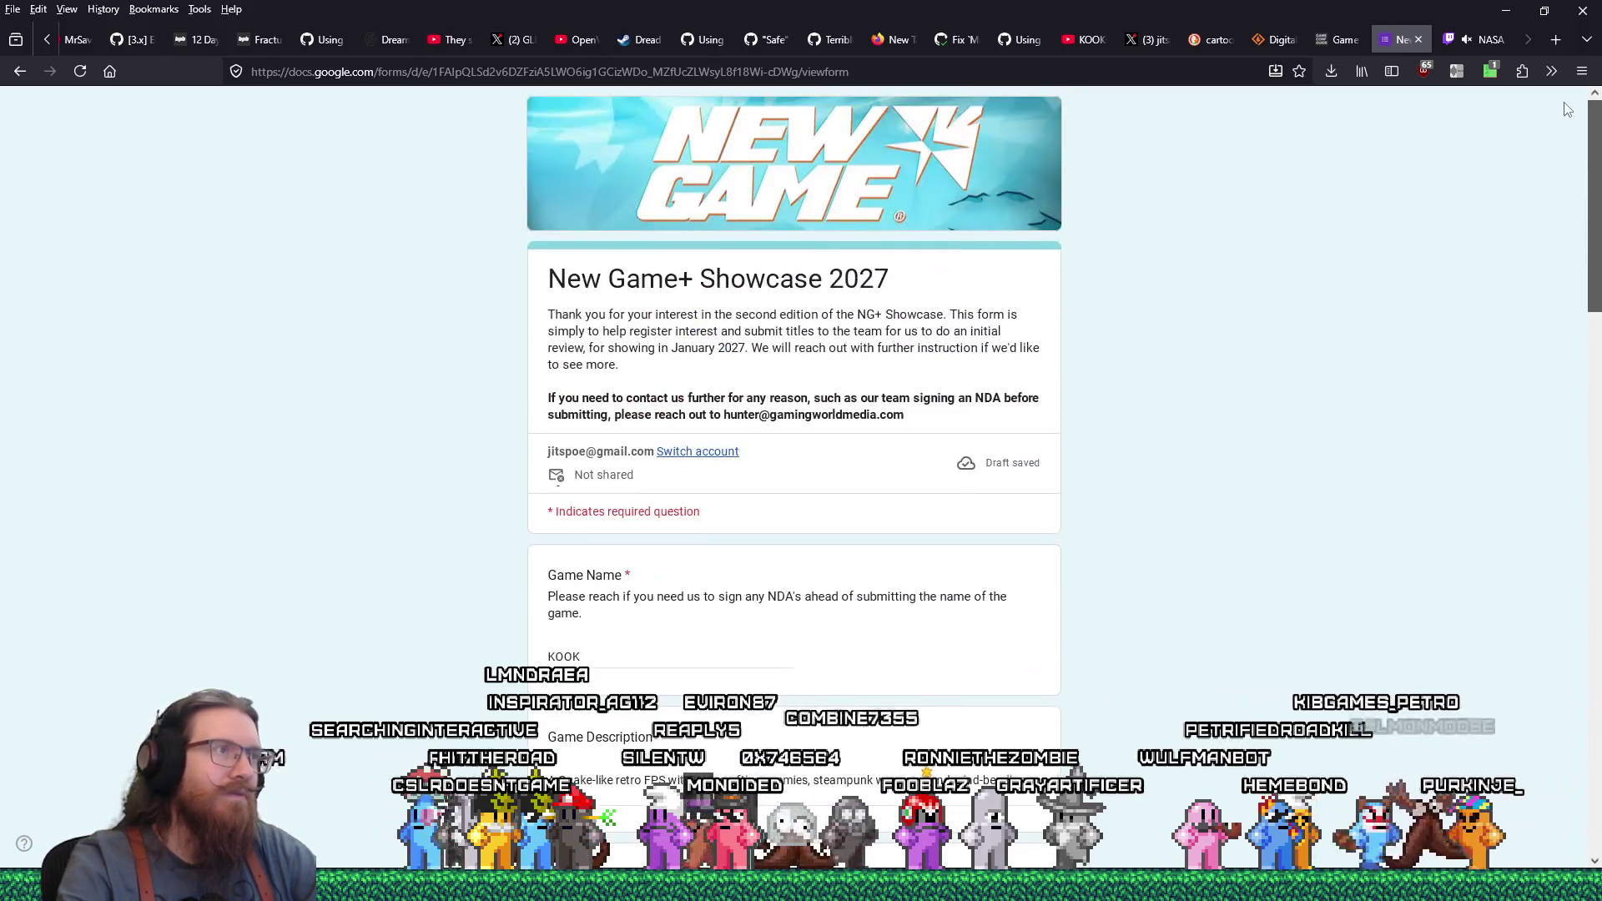
scroll(1555, 529, "down", 15)
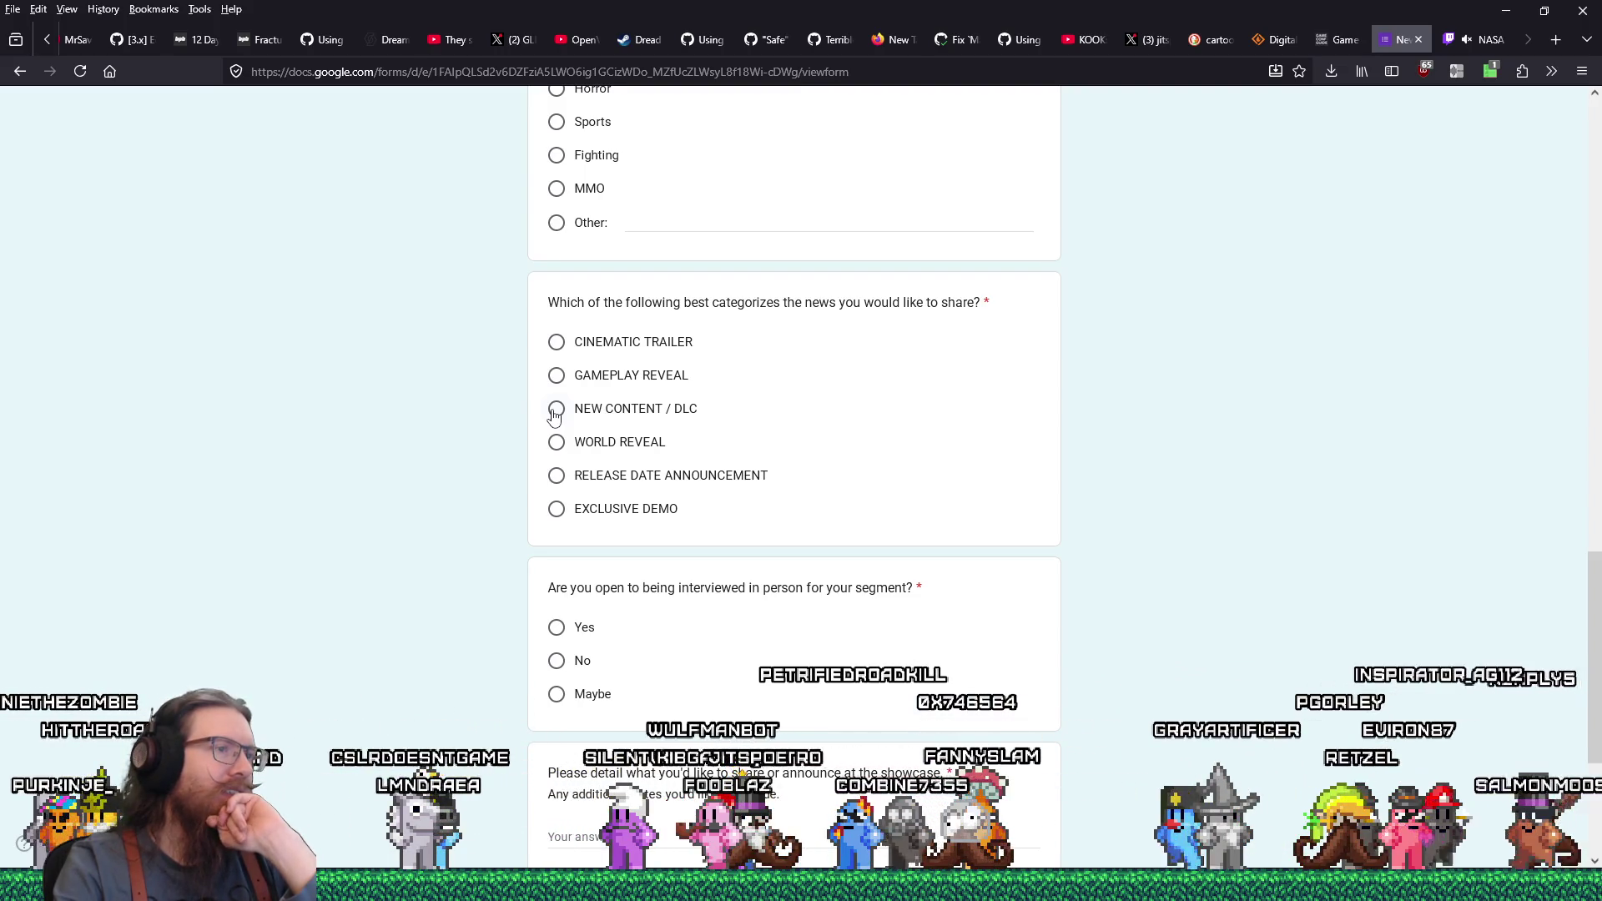
Answer Yes to the in-person interview question and start the what-to-share answer field
left_click(557, 628)
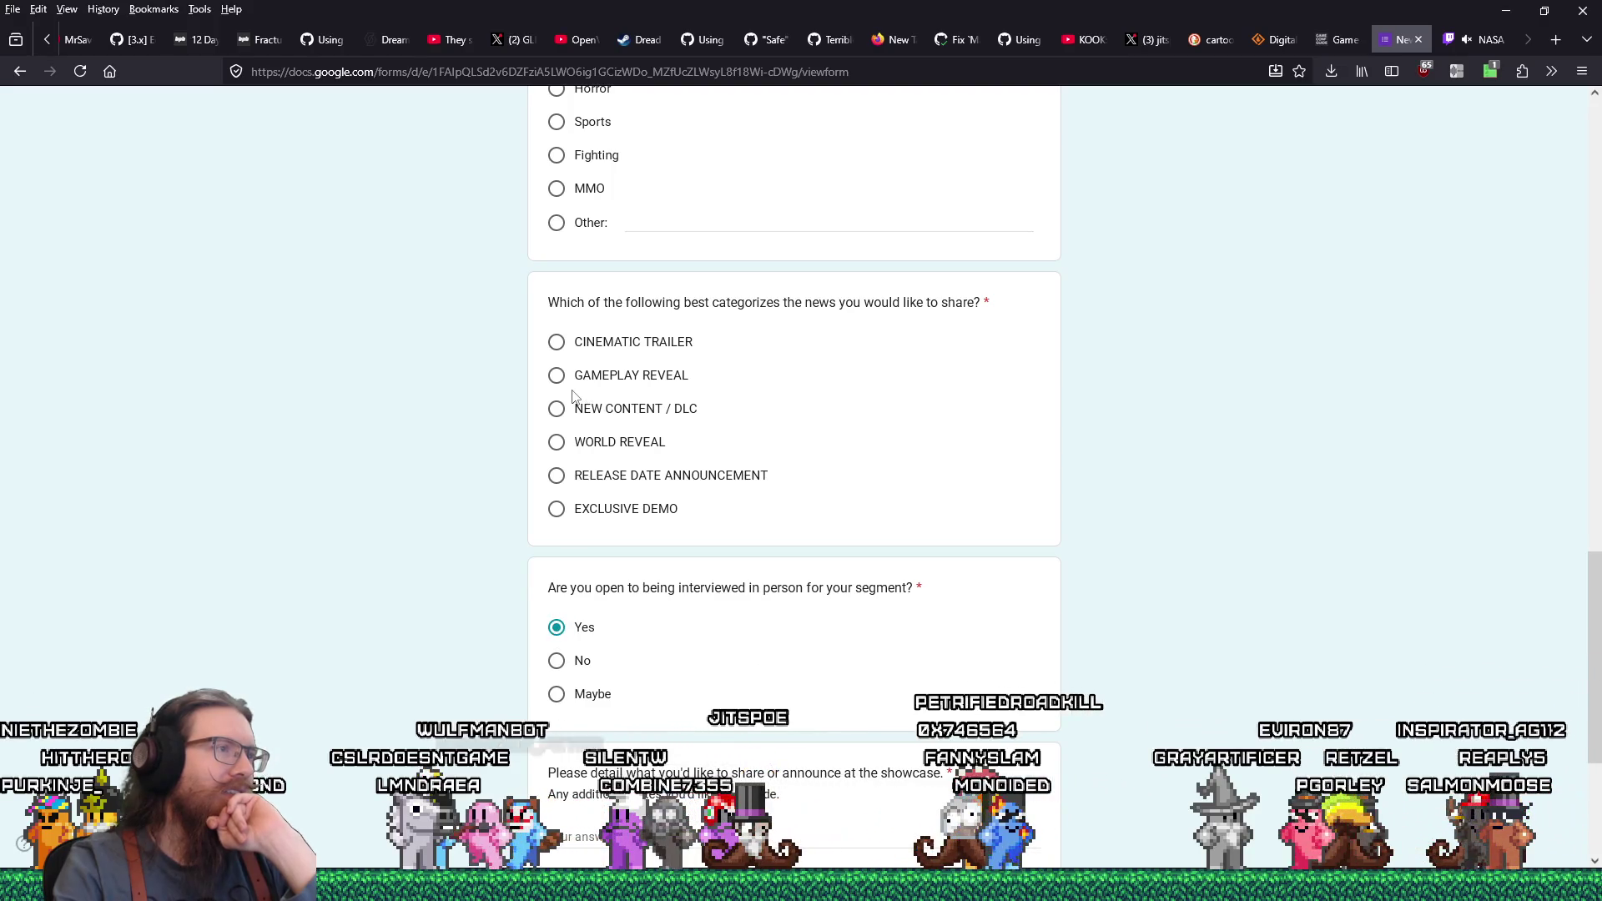
scroll(571, 404, "down", 2)
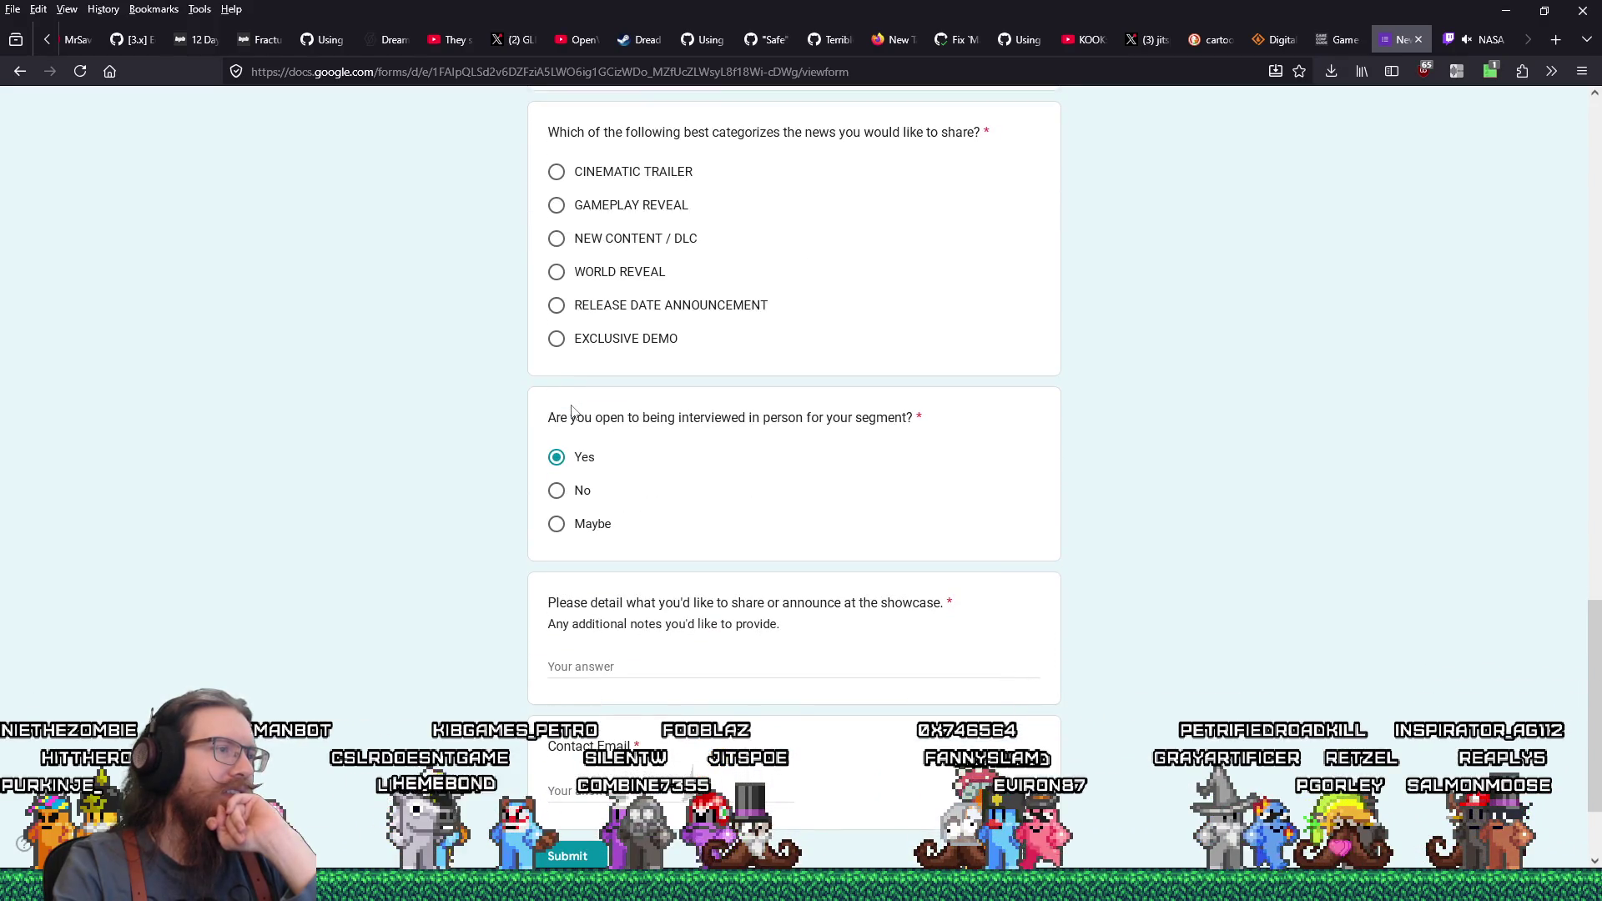
left_click(648, 665)
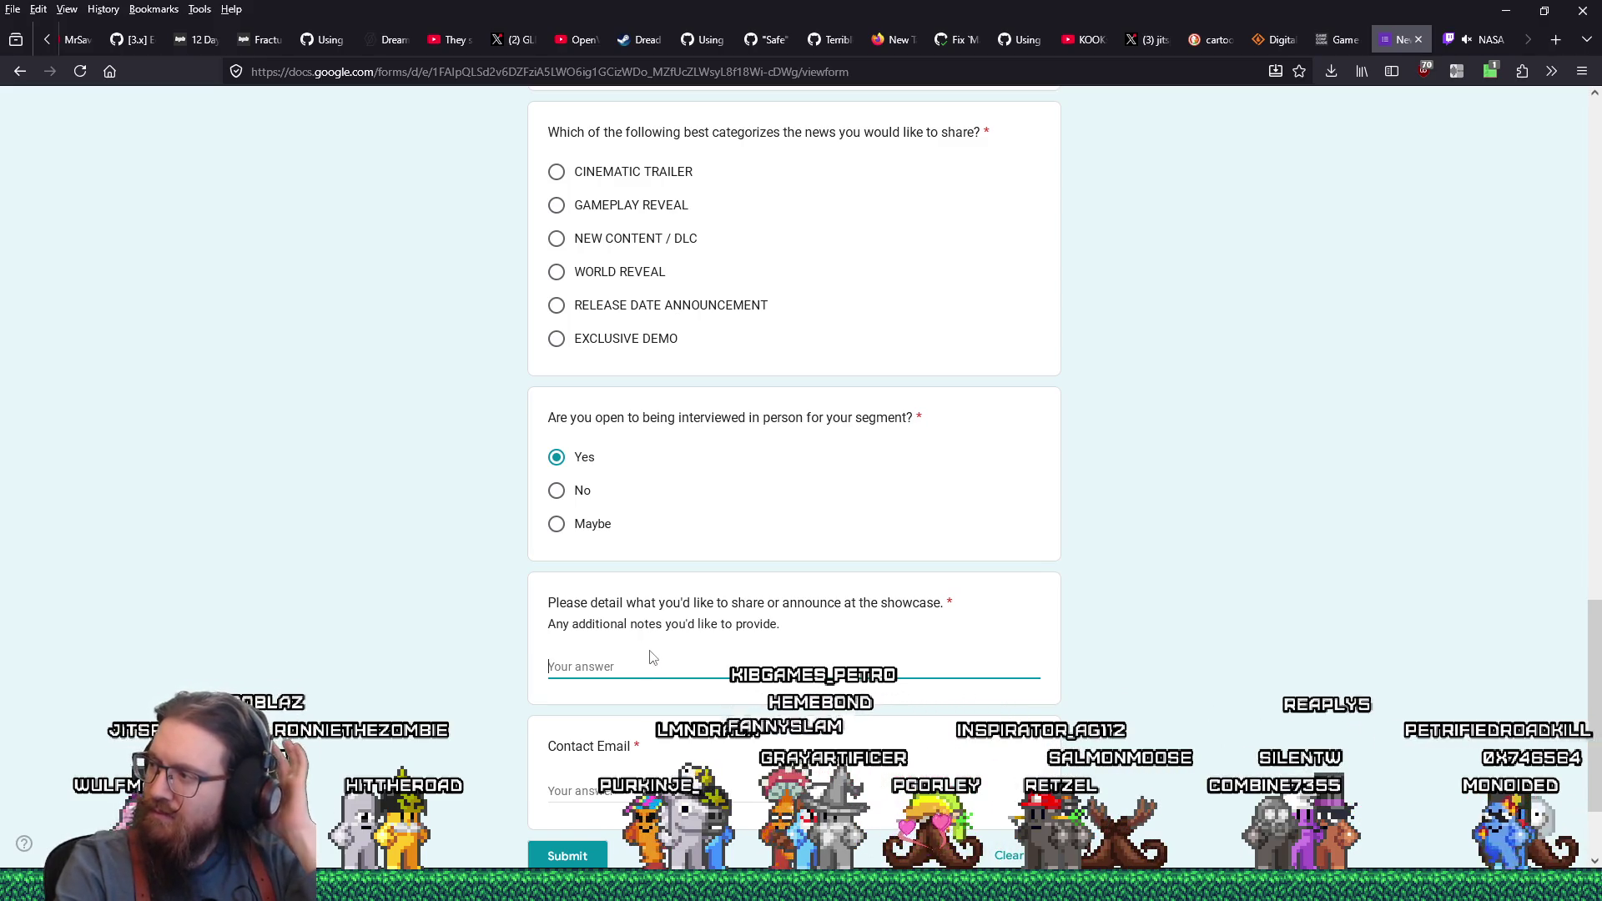
scroll(647, 662, "up", 20)
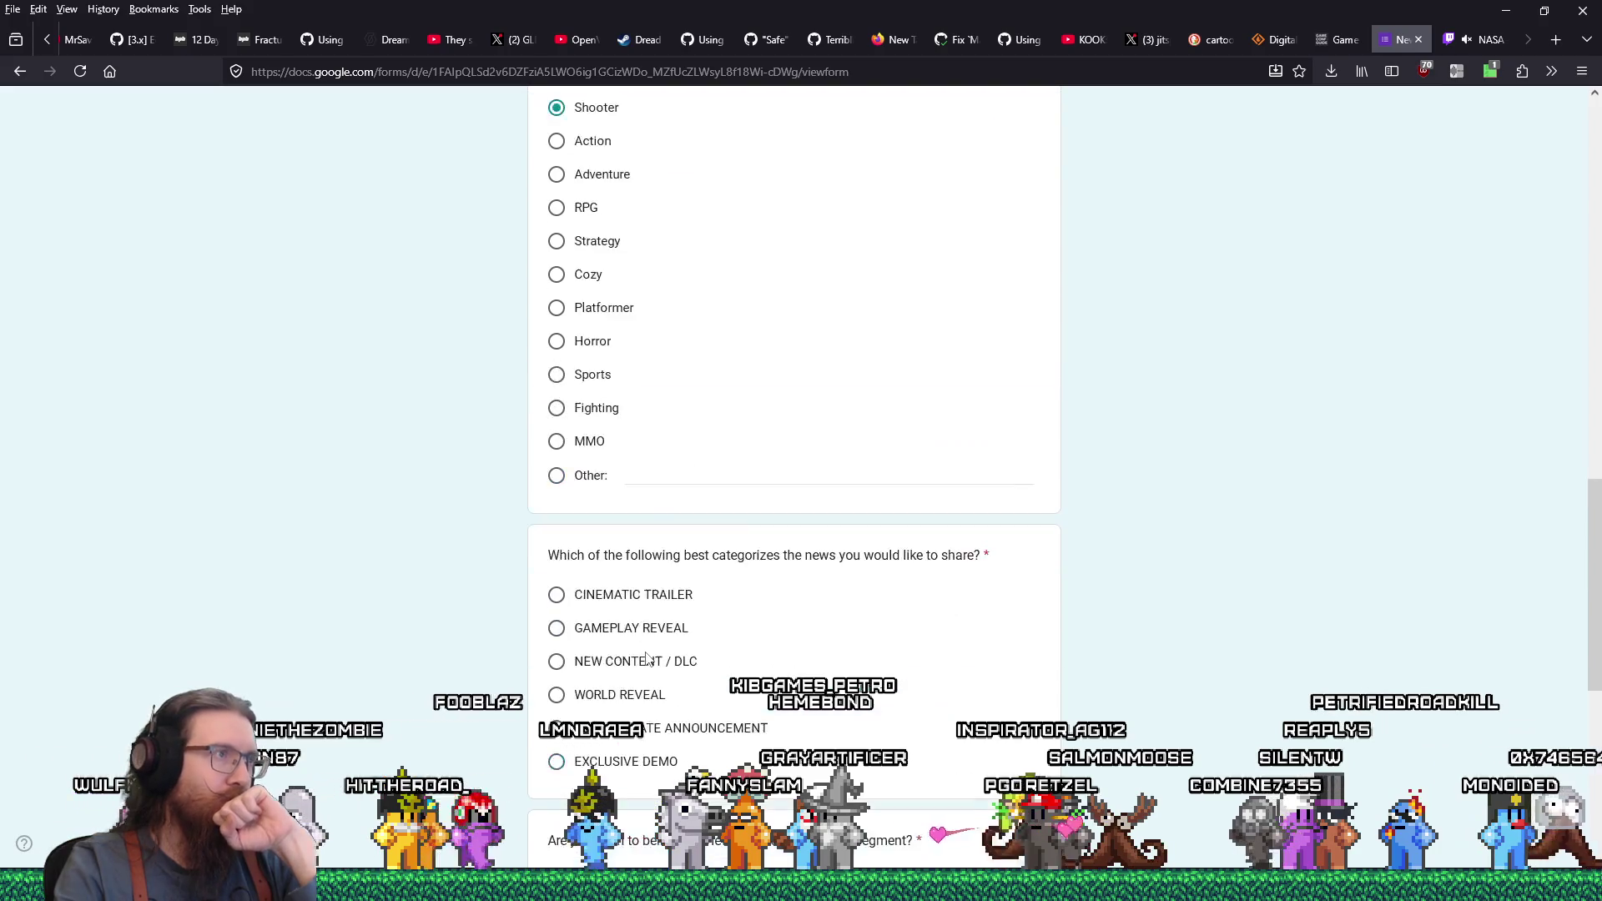
scroll(646, 652, "up", 1)
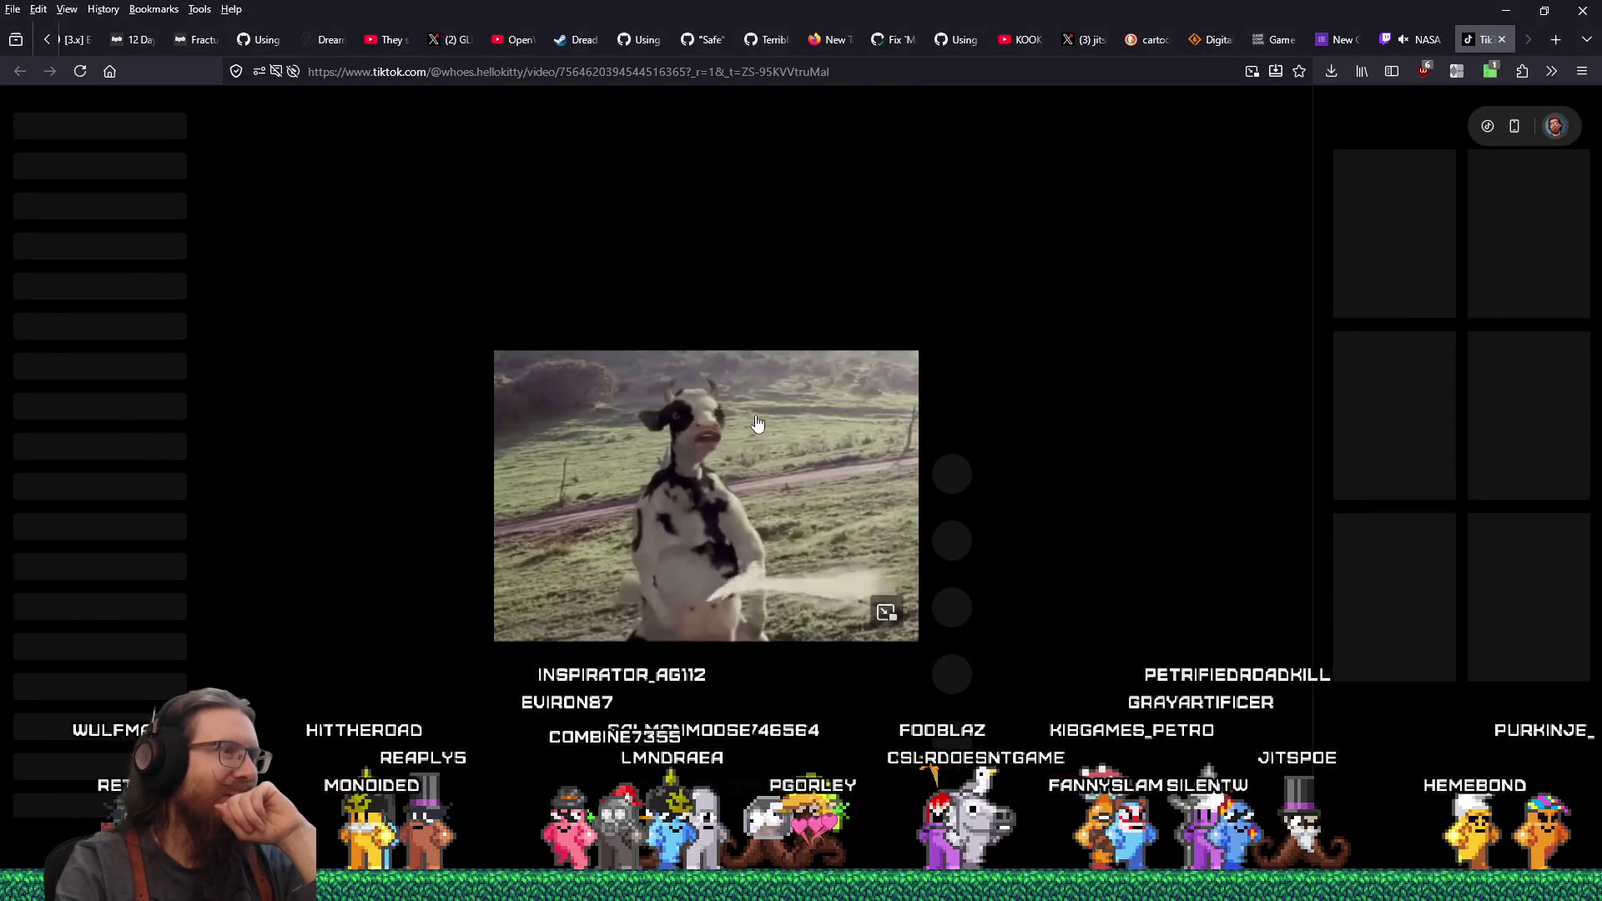
Unmute the TikTok video and turn its volume up, then pause it once and resume
left_click(551, 127)
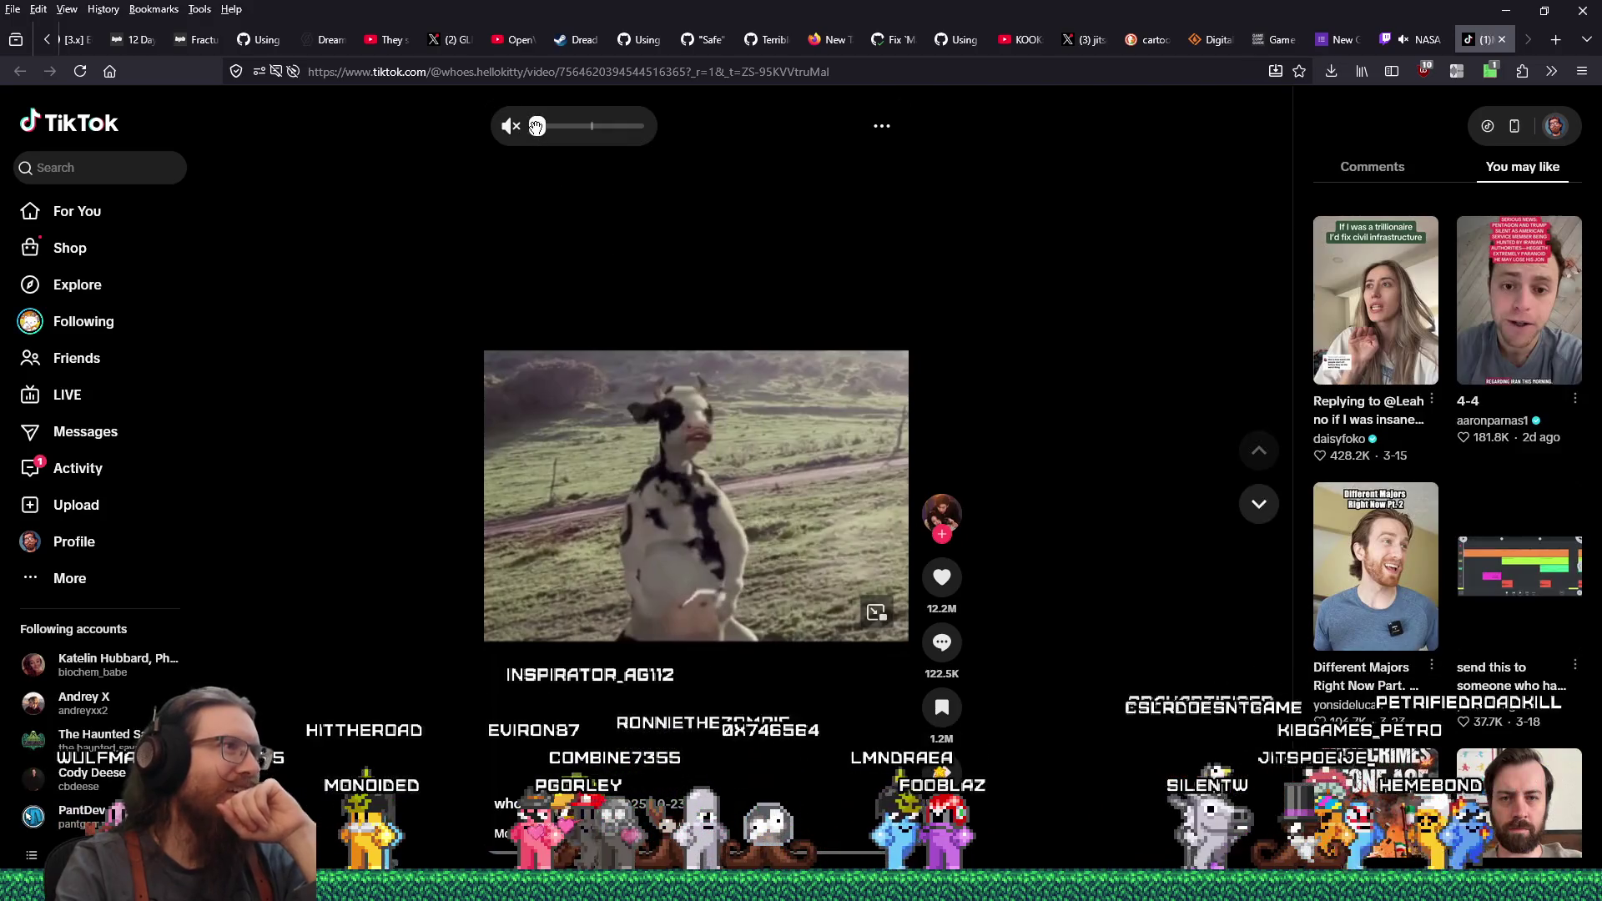
left_click_drag(551, 127, 576, 127)
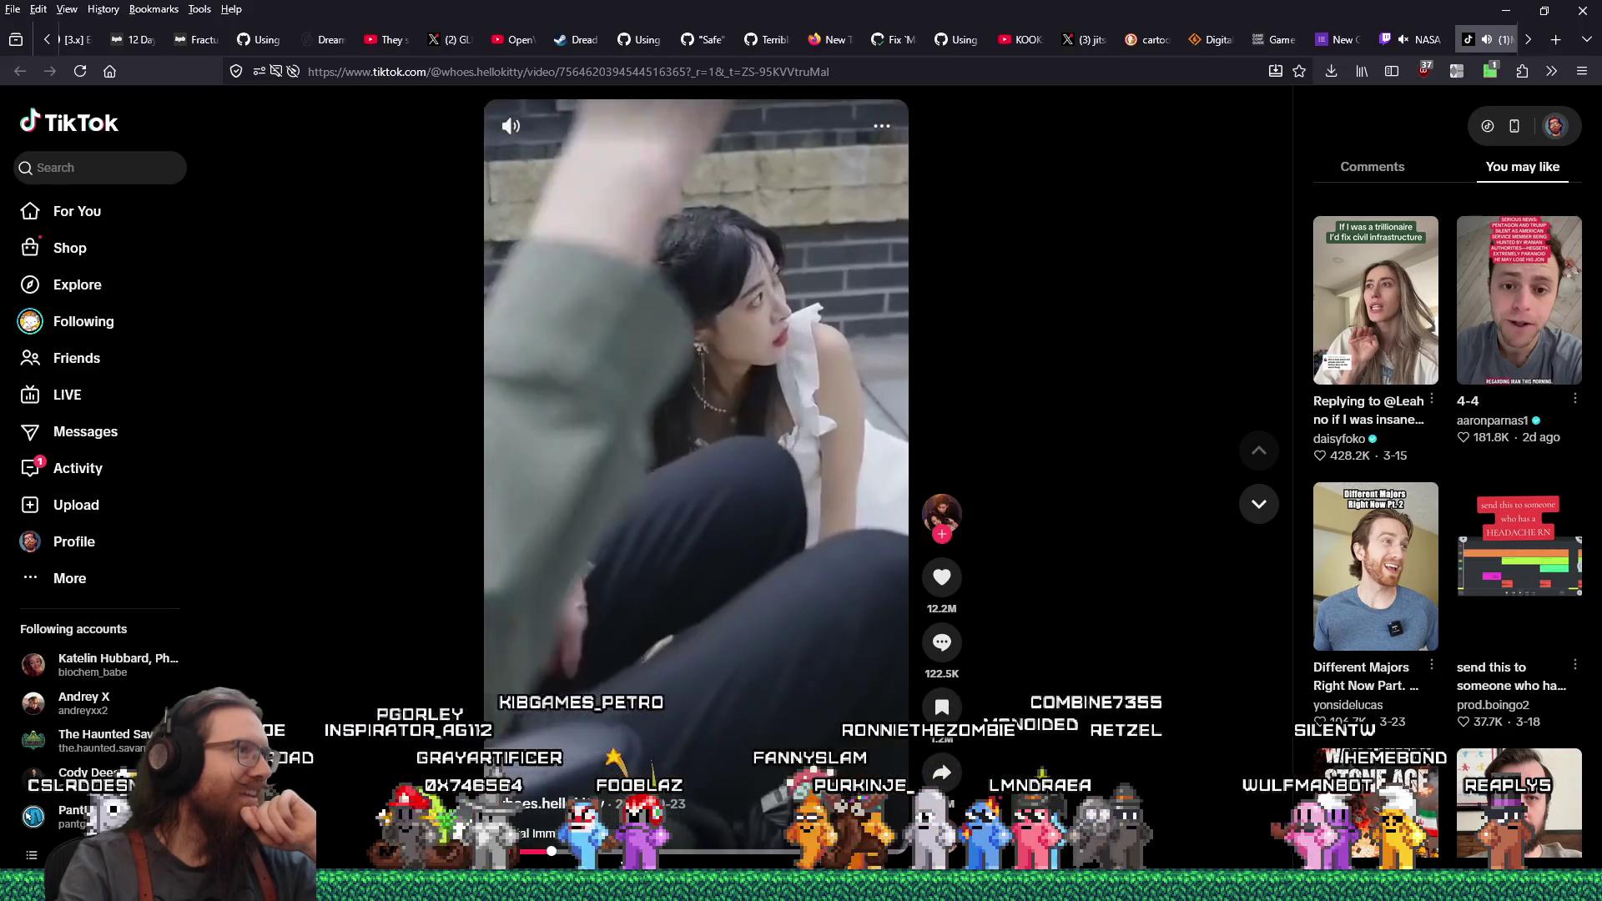
left_click(611, 621)
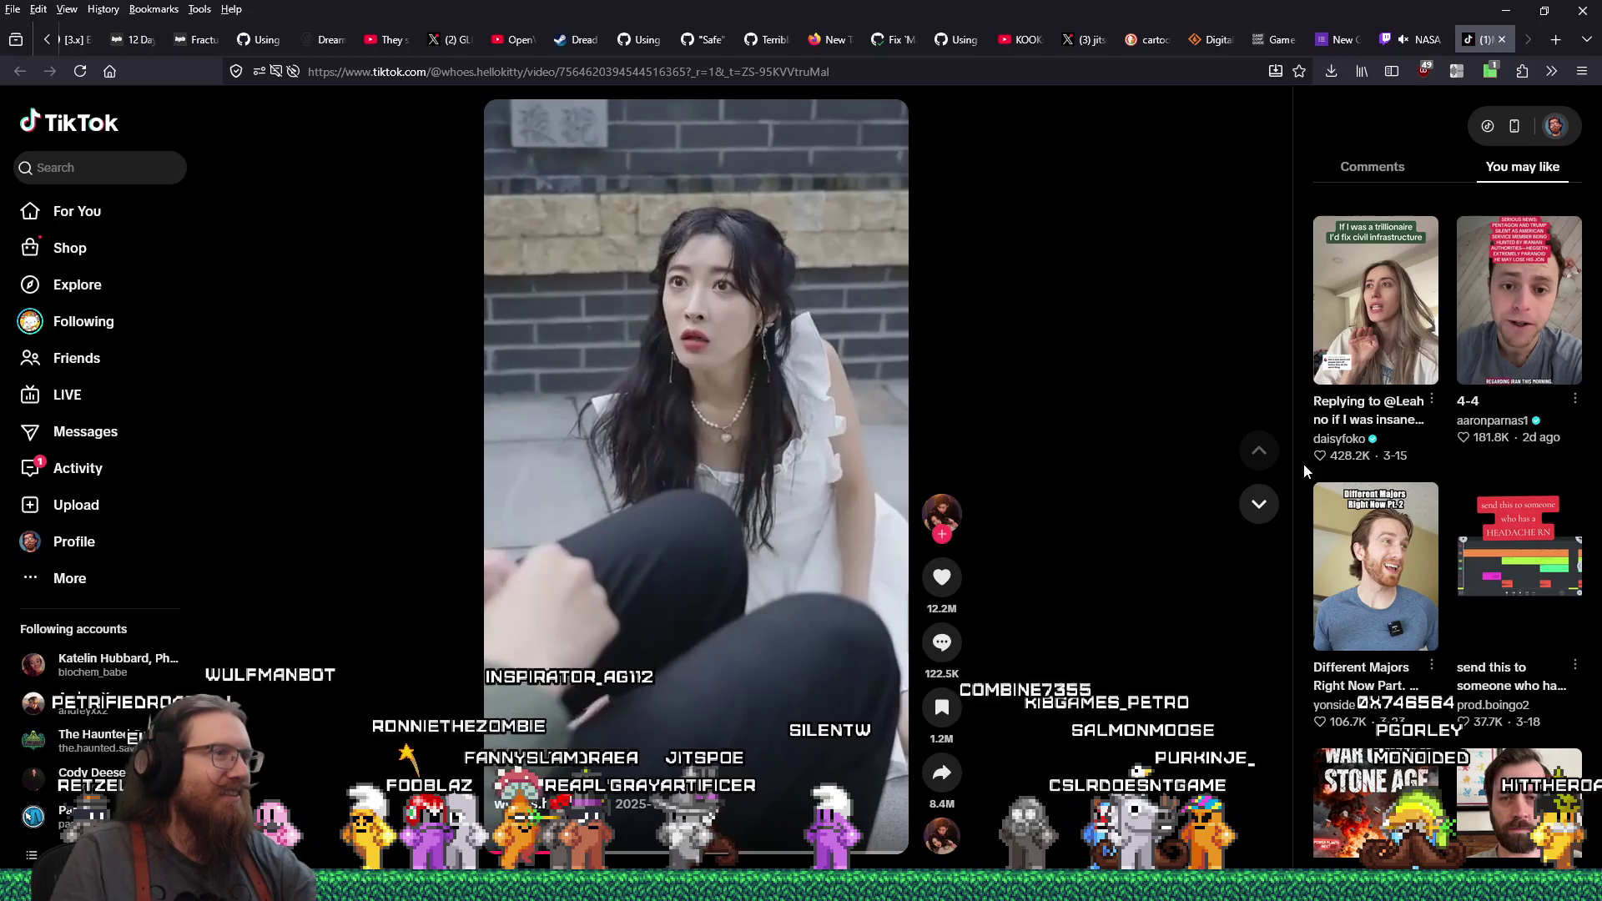
left_click(816, 437)
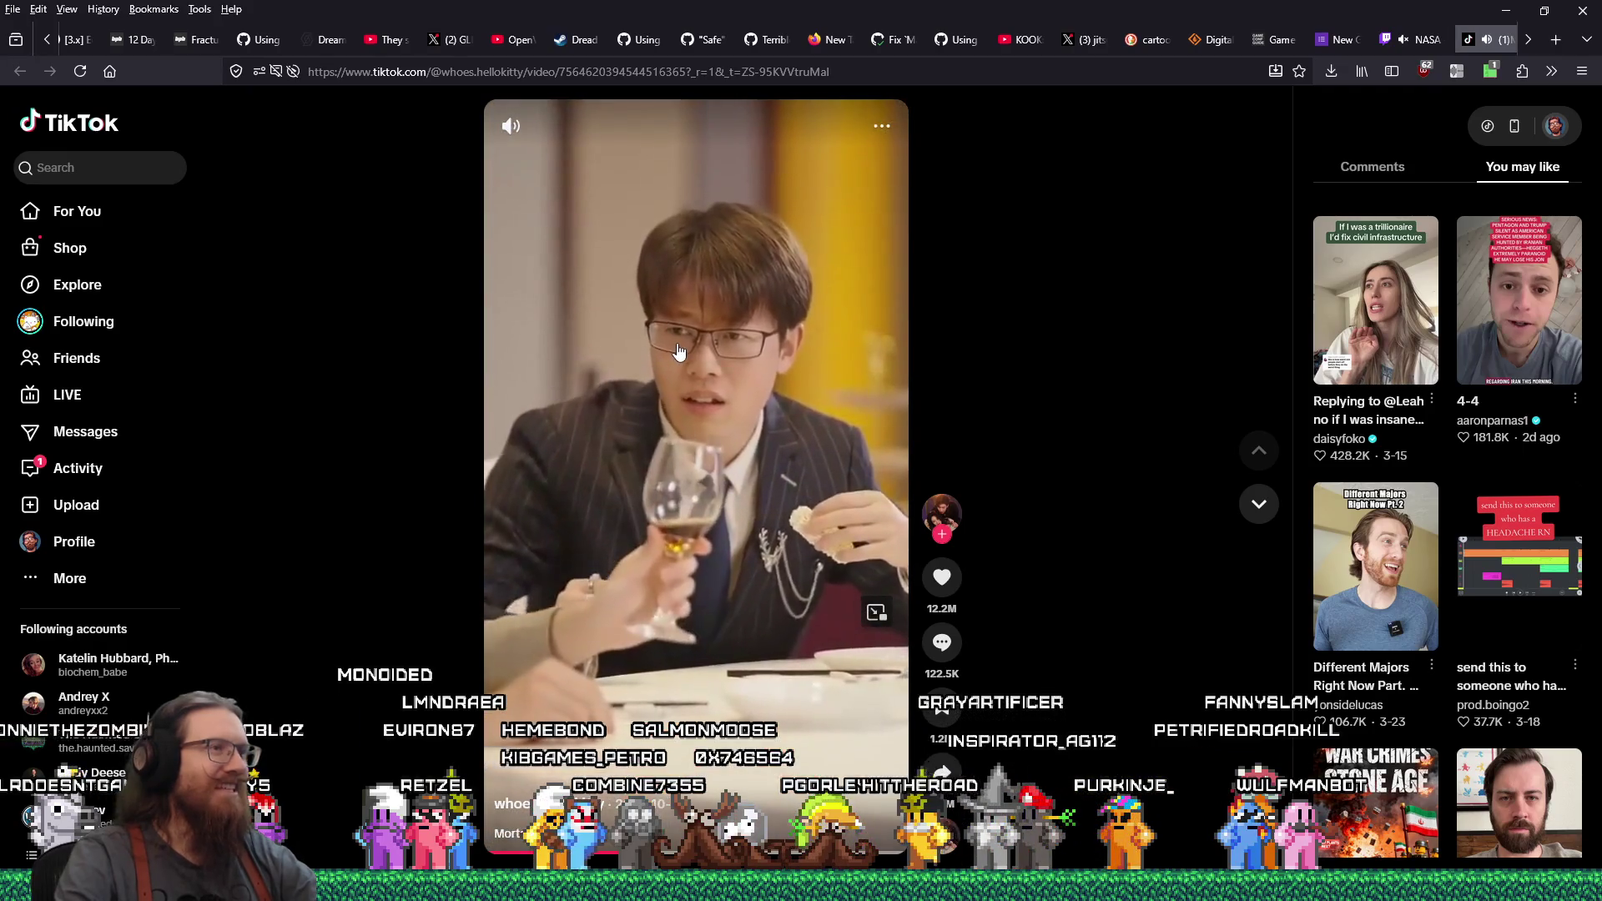
Resume the family-banquet drama and pause it at the man in the white suit
left_click(669, 380)
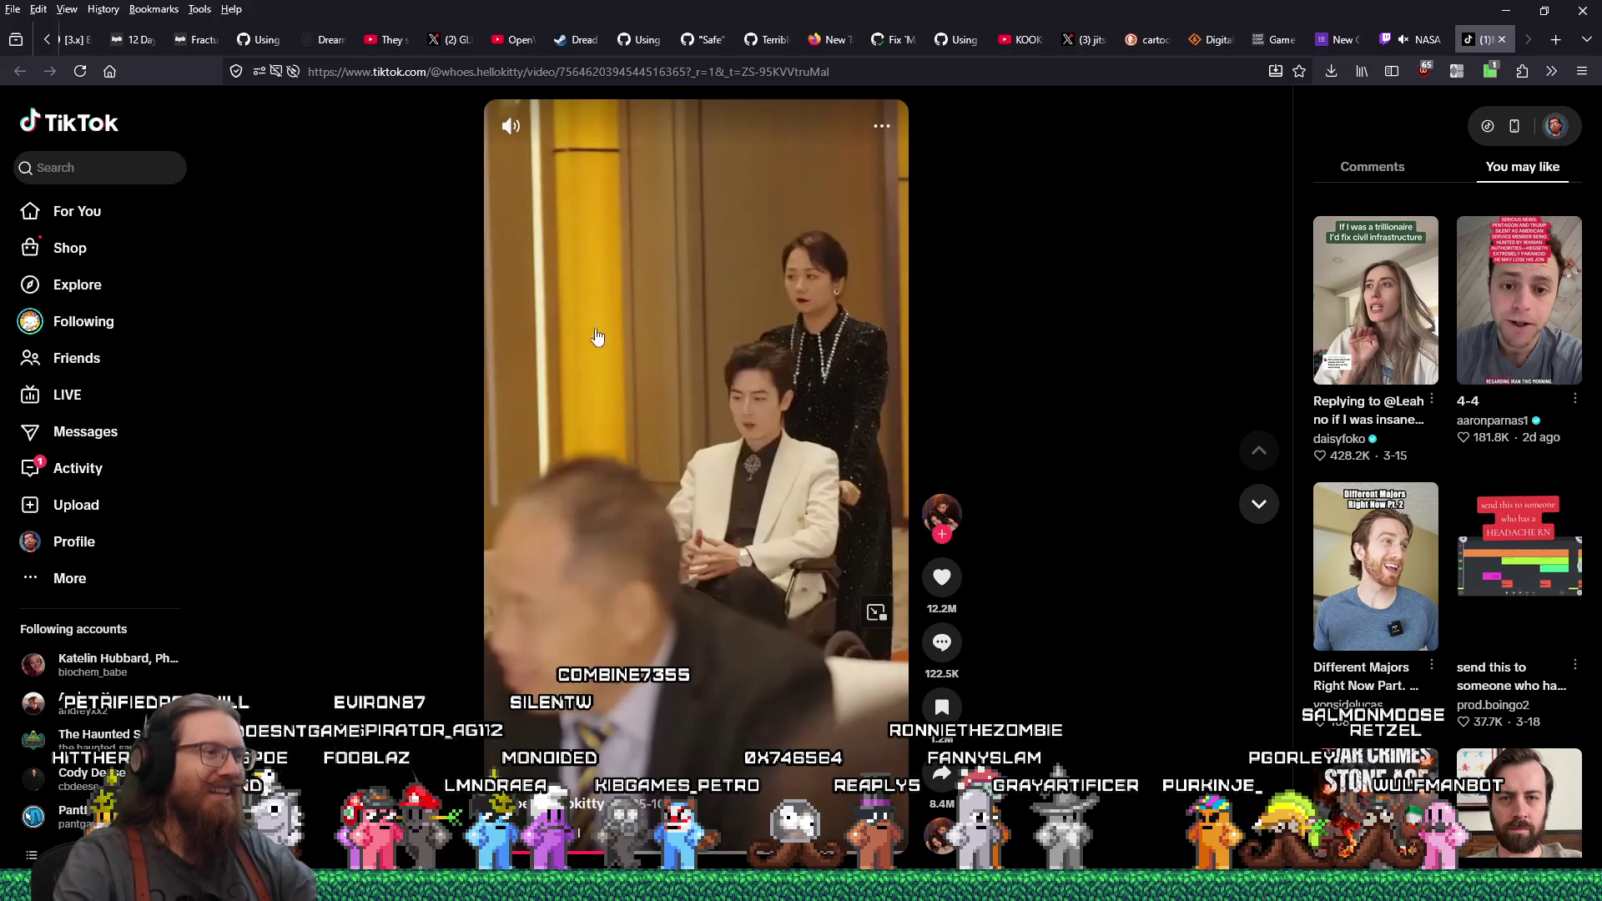
left_click(700, 327)
Finish the TikTok video, close its tab and minimize Firefox to reveal event_submissions.ods
left_click(702, 321)
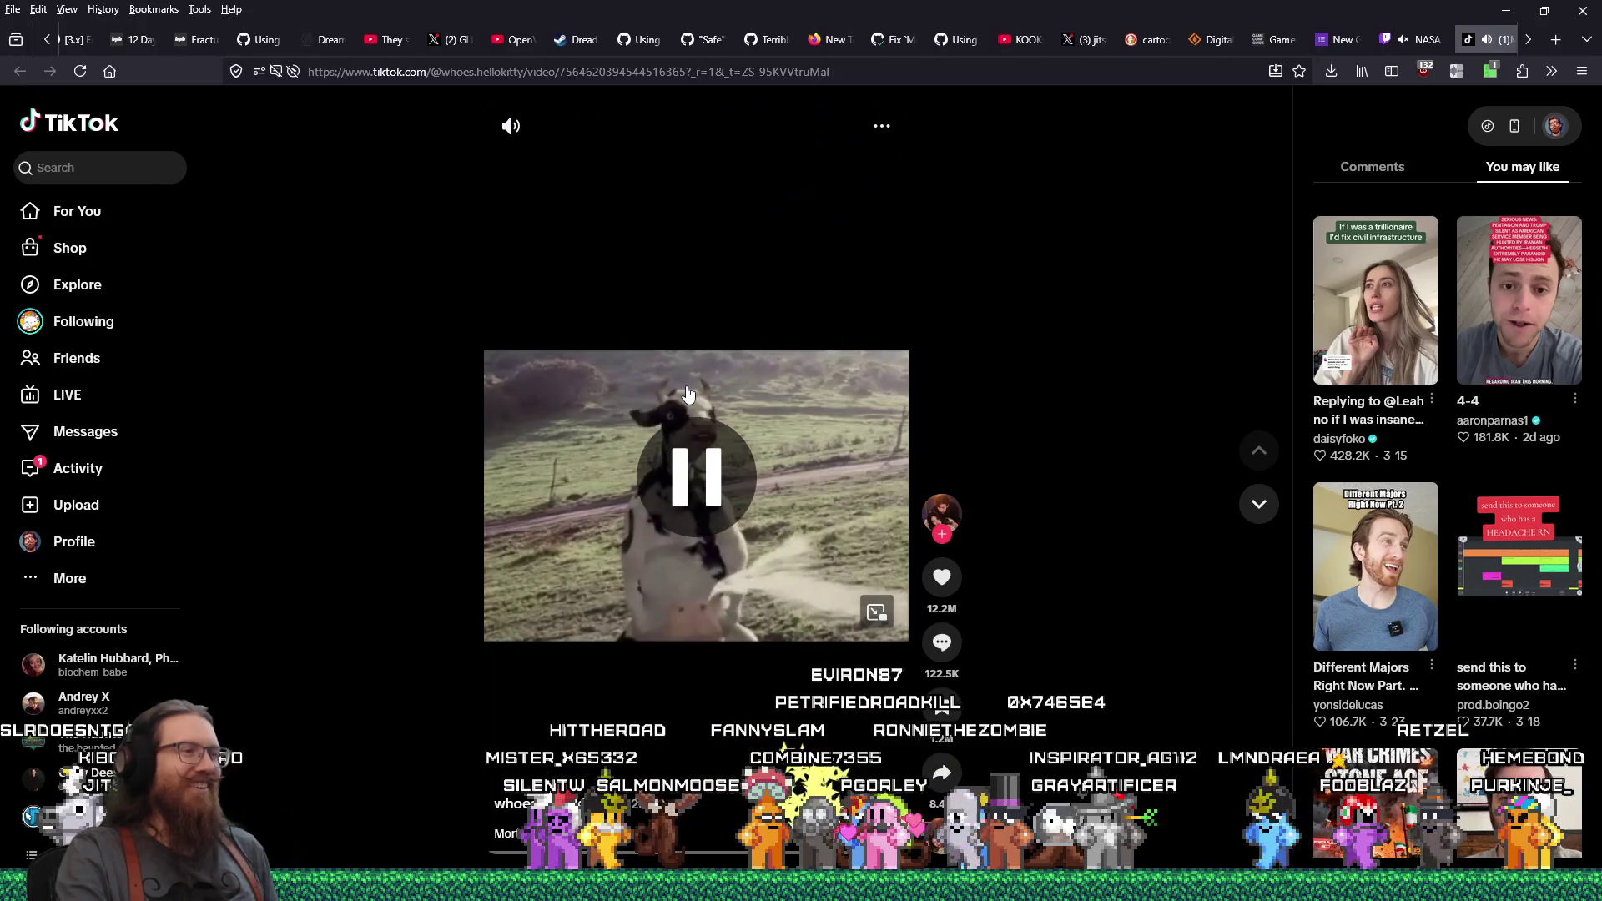
left_click(1504, 45)
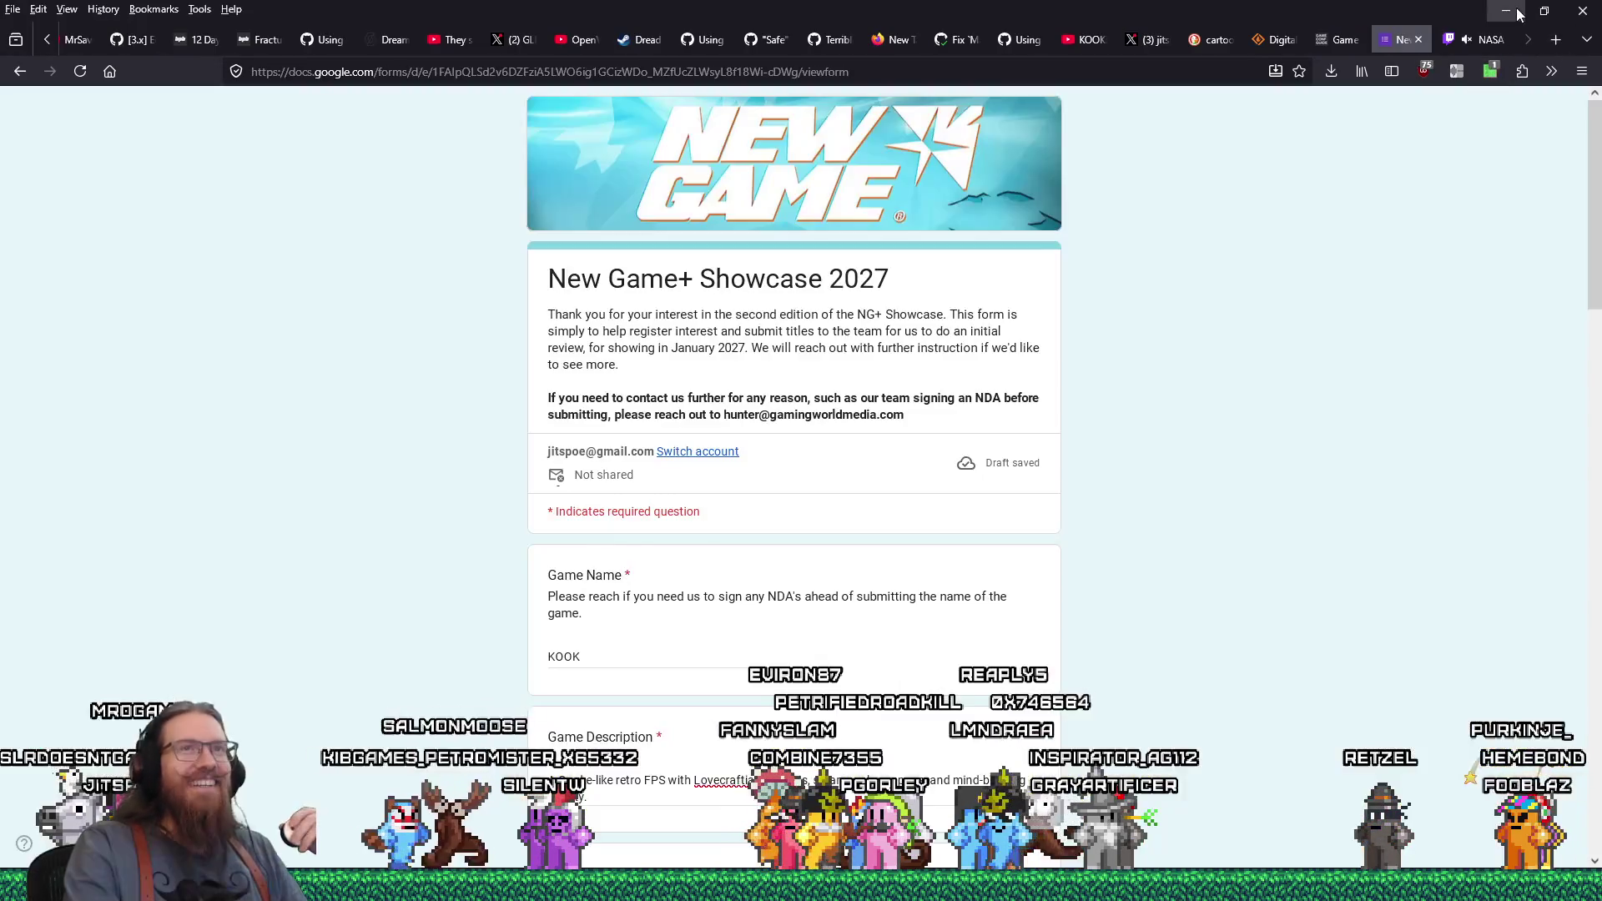
left_click(1514, 10)
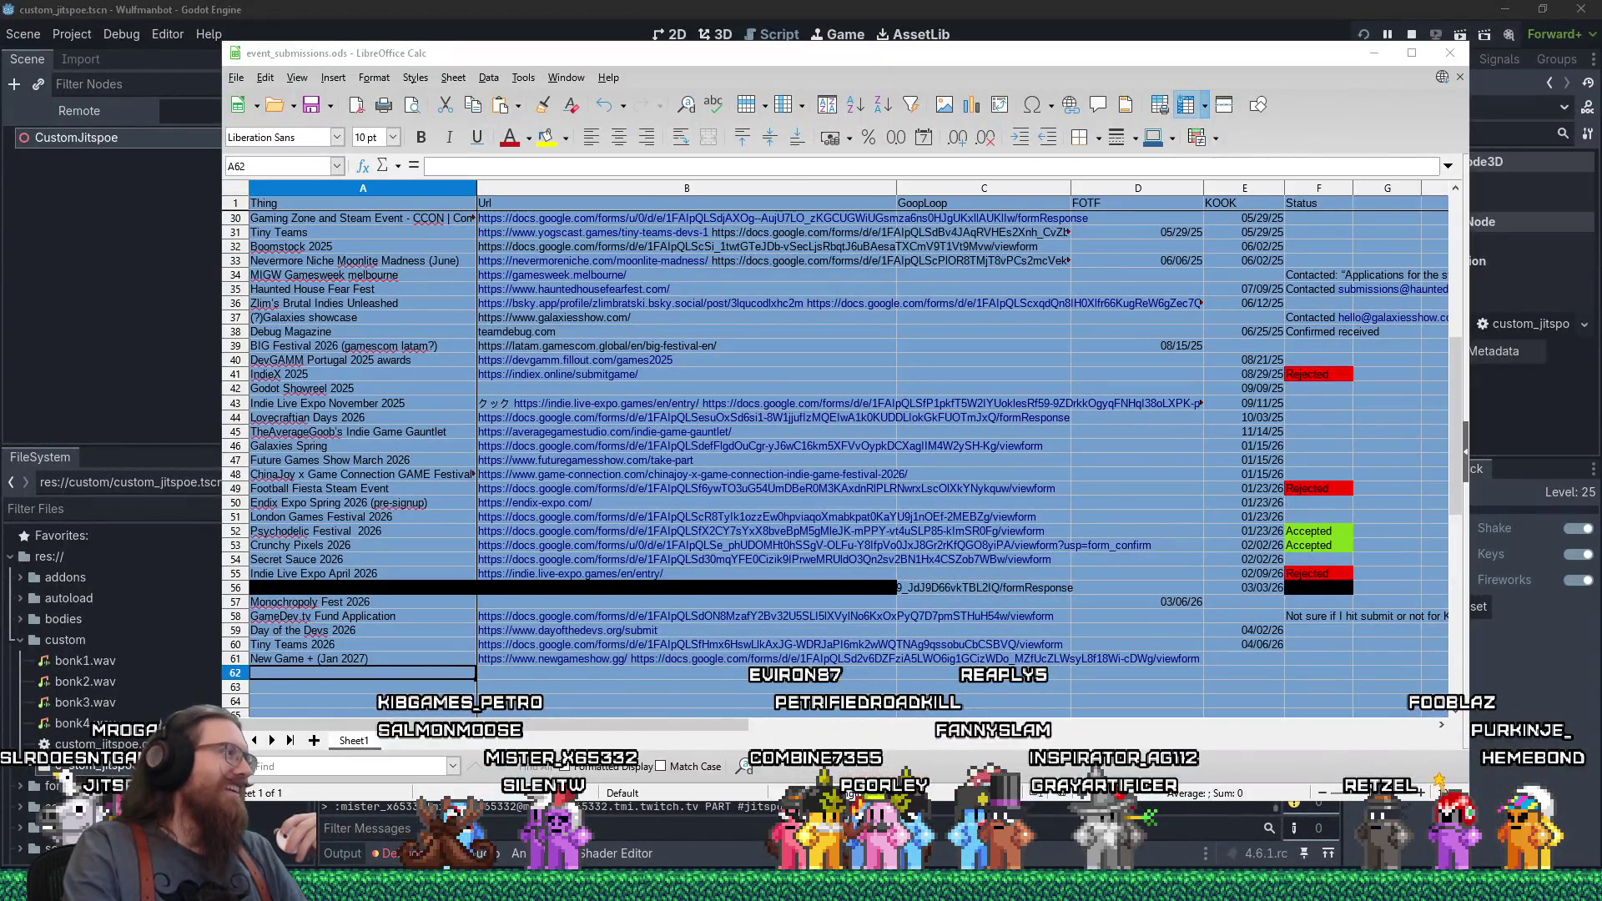